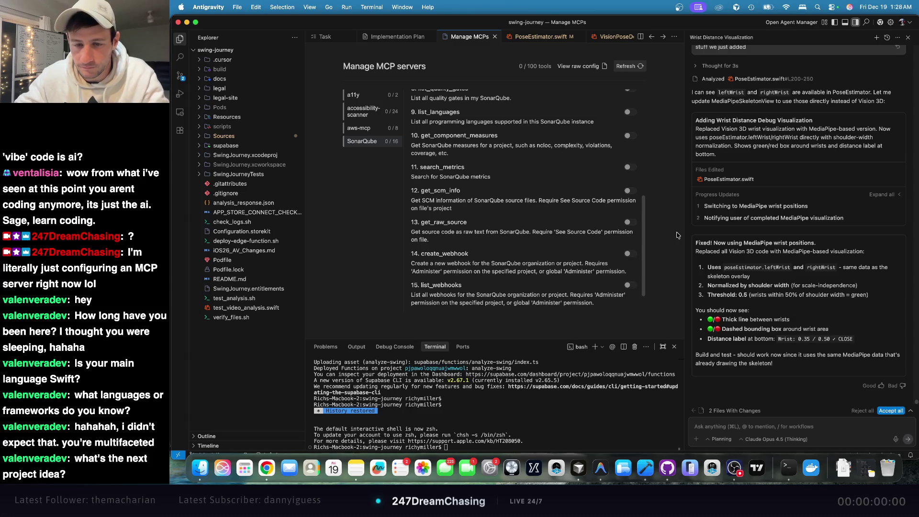
- Bring Xcode forward and make its code editor slightly taller, then return to Xcode after visiting Antigravity
{"action": "key", "text": "super+Tab"}
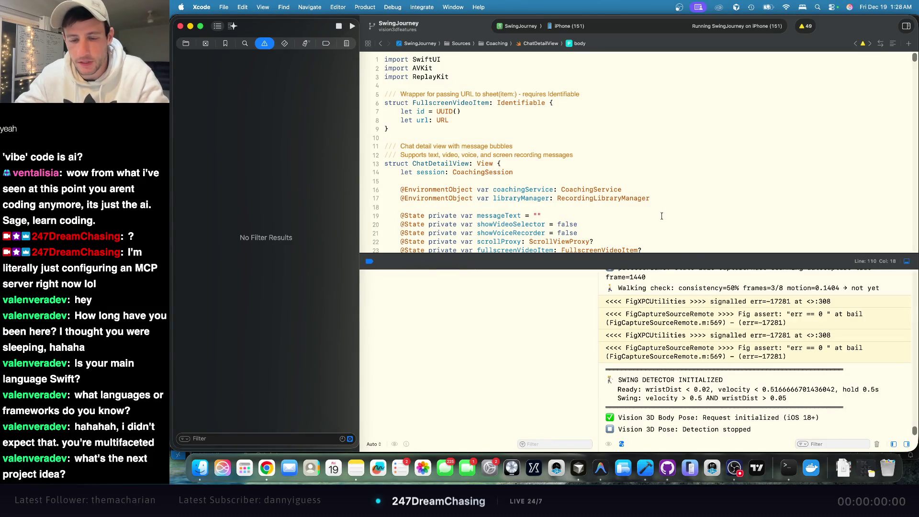
{"action": "left_click_drag", "start_coordinate": [694, 264], "coordinate": [695, 279]}
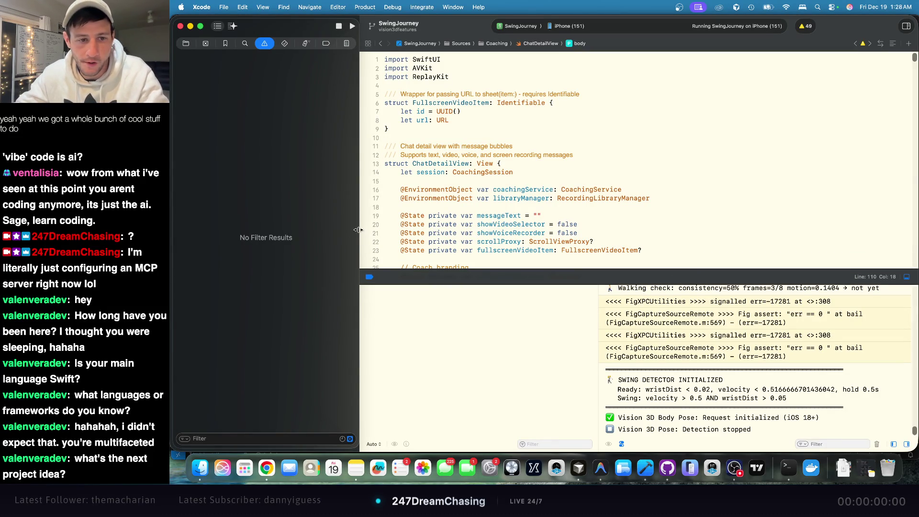
{"action": "key", "text": "super+Tab"}
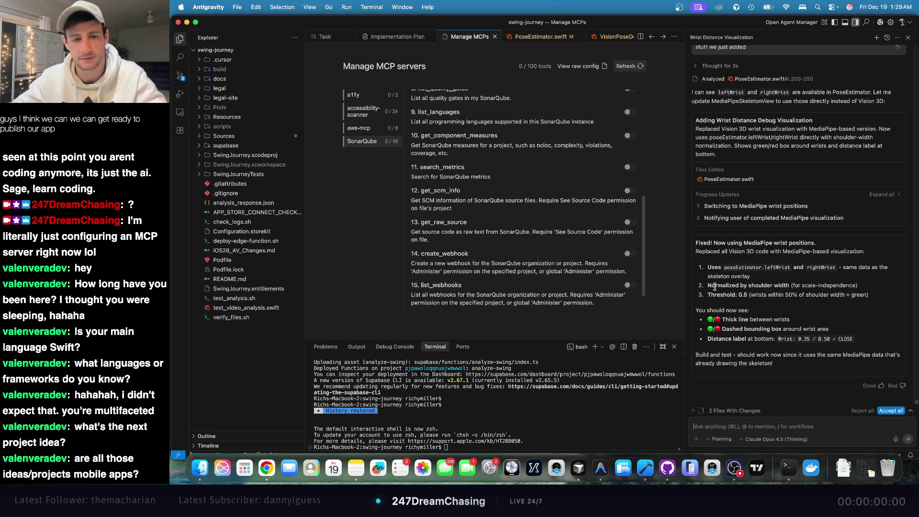
{"action": "key", "text": "super+Tab"}
{"action": "key", "text": "super+Tab"}
{"action": "key", "text": "super+Tab"}
{"action": "key", "text": "super+Tab"}
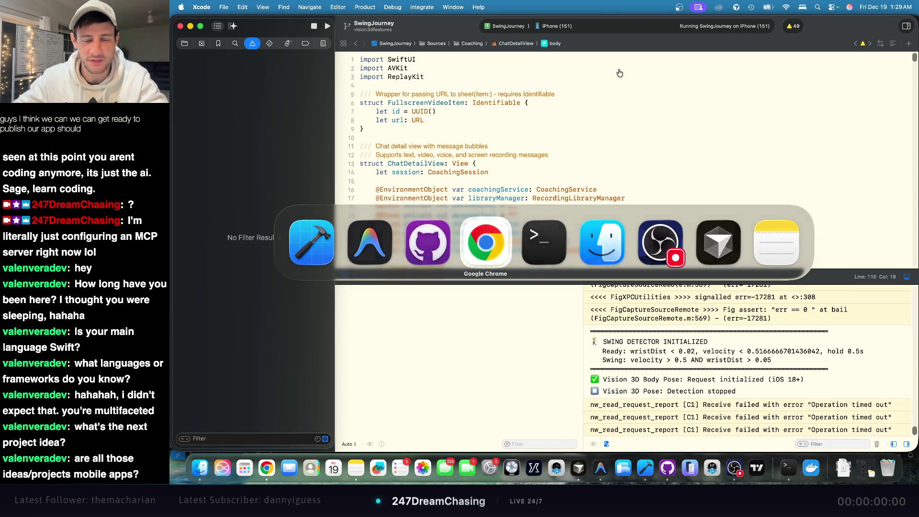
- Sign in to App Store Connect with a passkey and open Swing Journey's iOS 1.0 distribution page
{"action": "scroll", "coordinate": [467, 160], "scroll_direction": "up", "scroll_amount": 10}
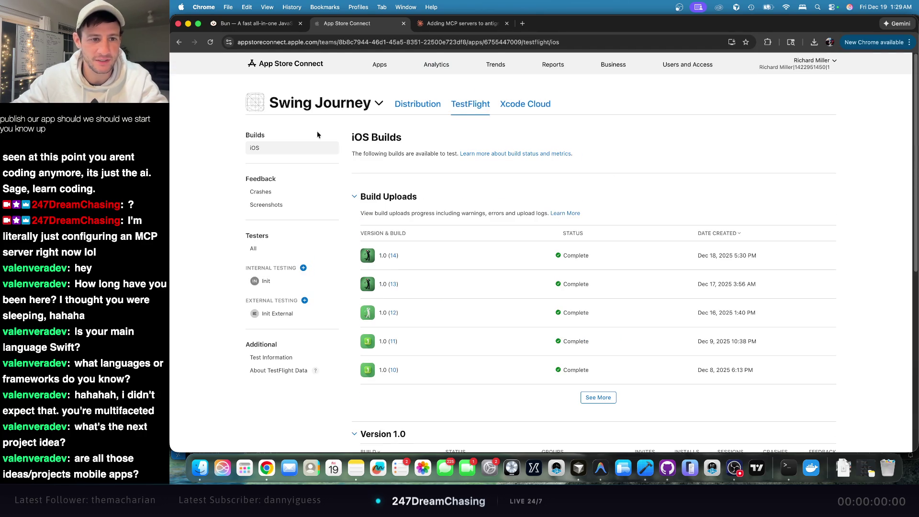
{"action": "left_click", "coordinate": [422, 109]}
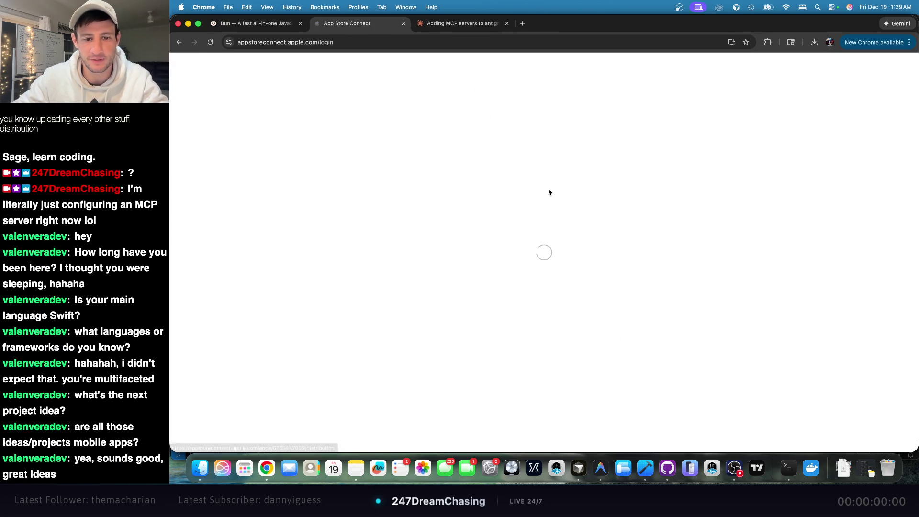
{"action": "left_click", "coordinate": [546, 246]}
{"action": "left_click", "coordinate": [564, 263]}
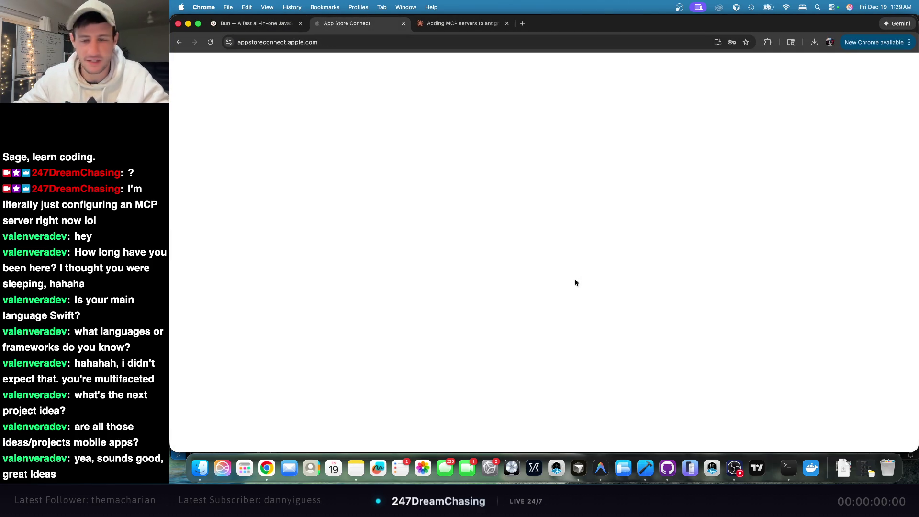
{"action": "left_click", "coordinate": [324, 256]}
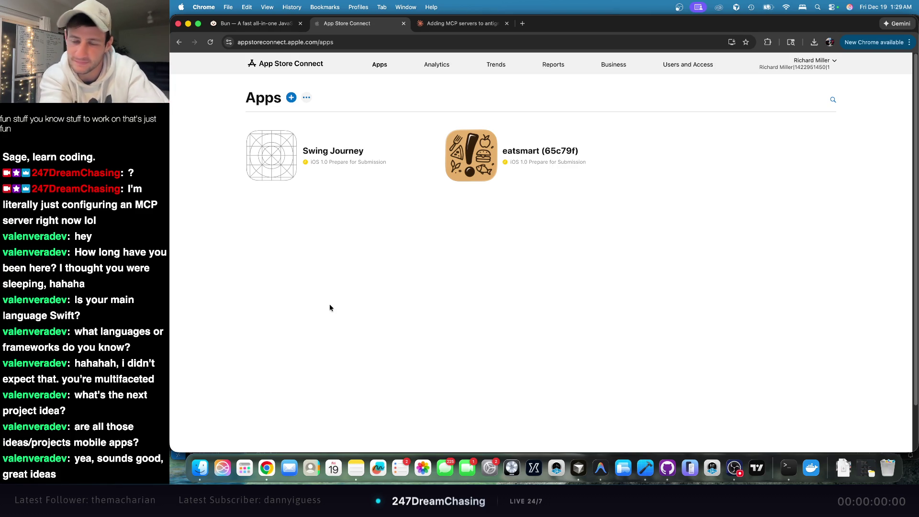
{"action": "left_click", "coordinate": [355, 154]}
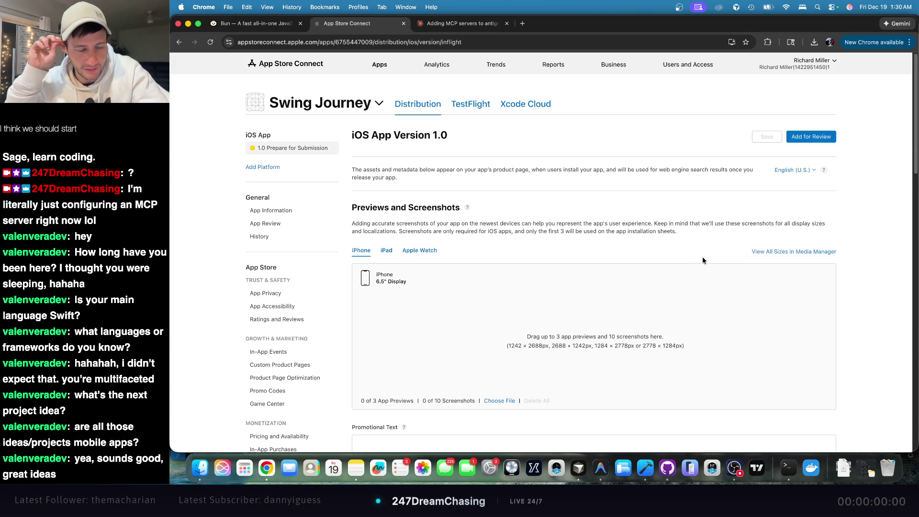
{"action": "scroll", "coordinate": [709, 266], "scroll_direction": "down", "scroll_amount": 20}
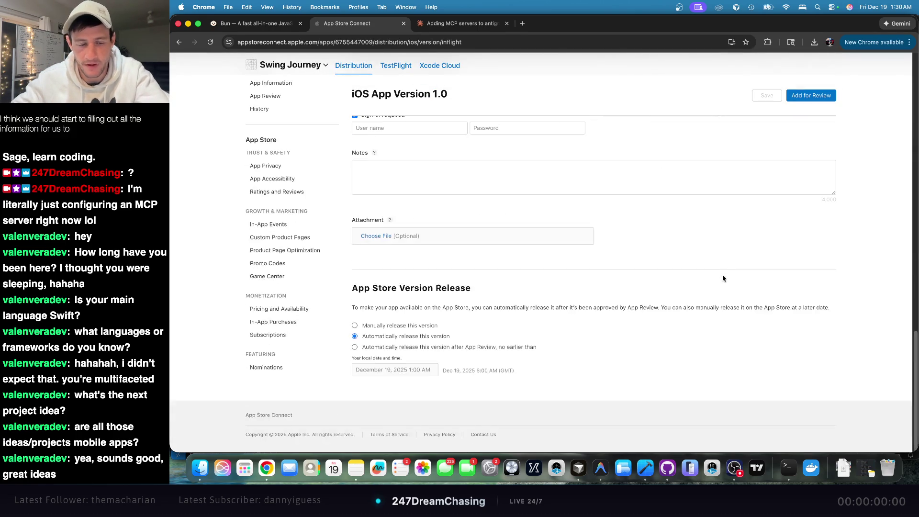
{"action": "scroll", "coordinate": [722, 272], "scroll_direction": "up", "scroll_amount": 20}
{"action": "scroll", "coordinate": [720, 272], "scroll_direction": "down", "scroll_amount": 10}
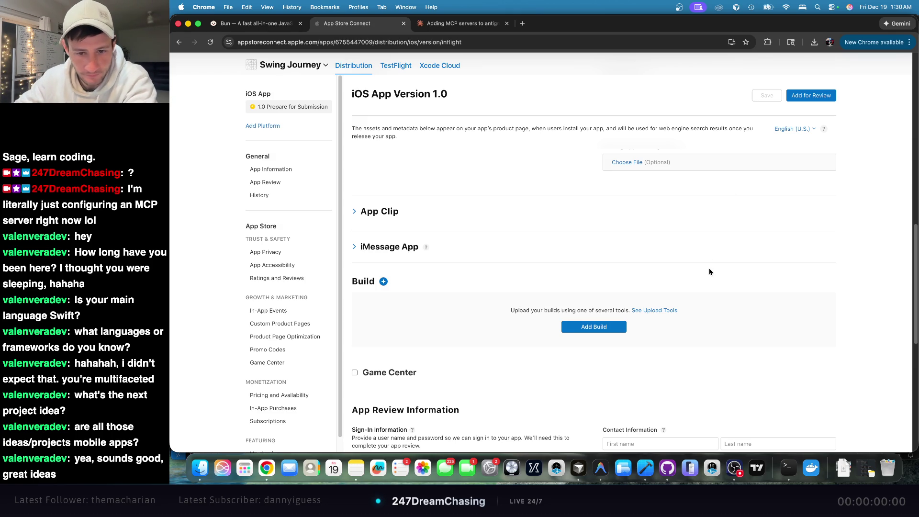
{"action": "scroll", "coordinate": [710, 271], "scroll_direction": "down", "scroll_amount": 10}
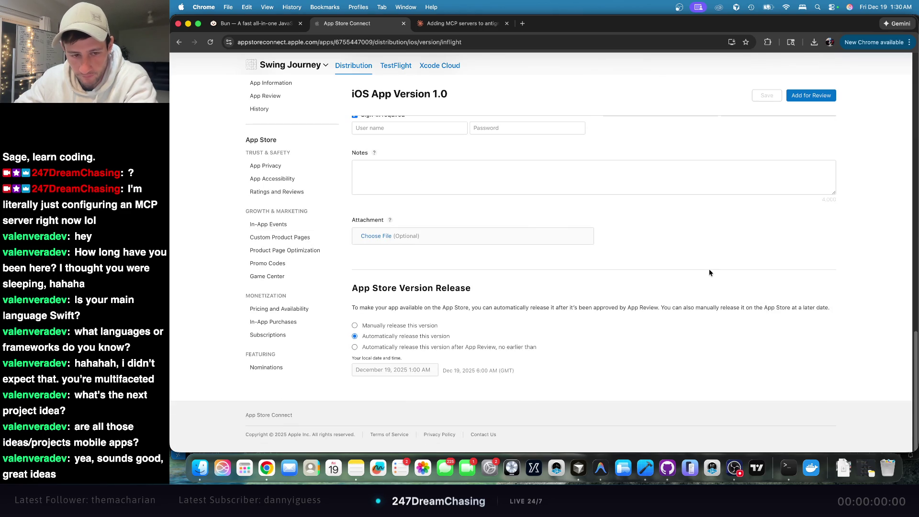
{"action": "scroll", "coordinate": [710, 273], "scroll_direction": "up", "scroll_amount": 15}
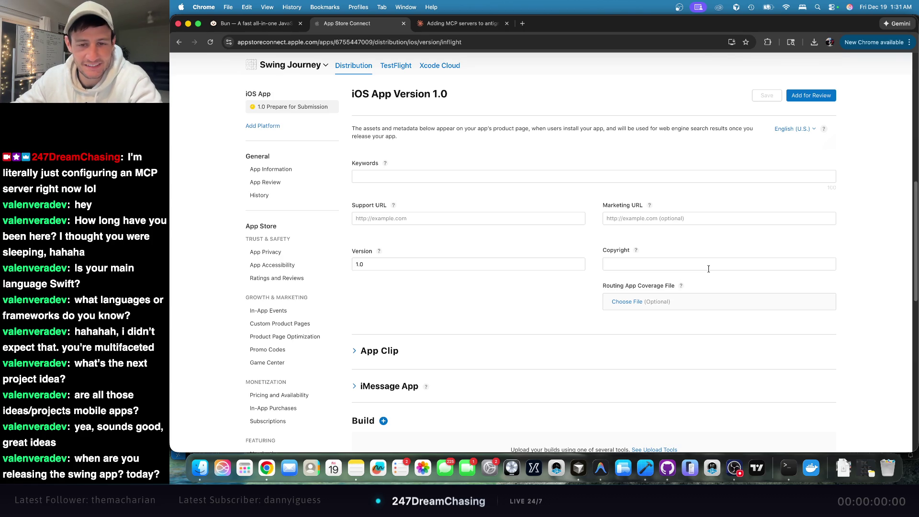
{"action": "left_click", "coordinate": [440, 188]}
- Scroll up and down through the Swing Journey version page
{"action": "scroll", "coordinate": [520, 265], "scroll_direction": "down", "scroll_amount": 10}
{"action": "scroll", "coordinate": [520, 264], "scroll_direction": "up", "scroll_amount": 10}
{"action": "scroll", "coordinate": [519, 262], "scroll_direction": "up", "scroll_amount": 10}
{"action": "scroll", "coordinate": [517, 266], "scroll_direction": "down", "scroll_amount": 15}
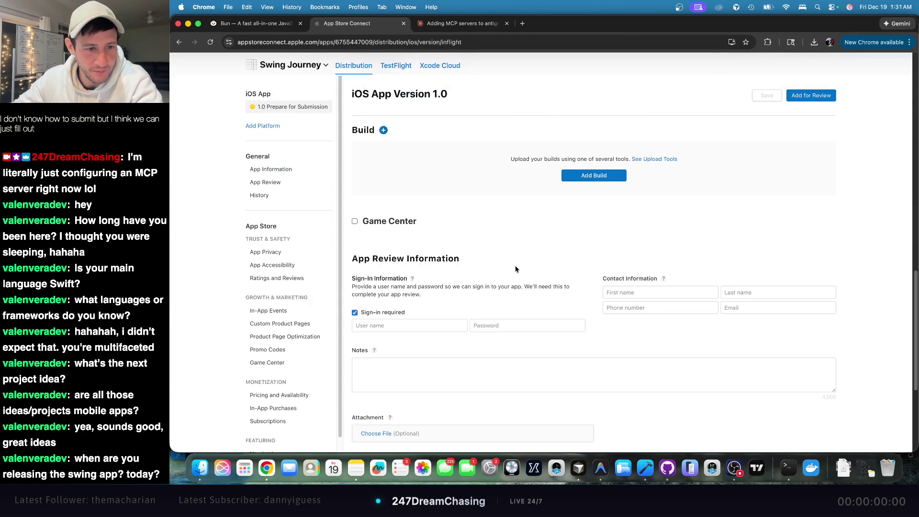
{"action": "scroll", "coordinate": [510, 275], "scroll_direction": "up", "scroll_amount": 20}
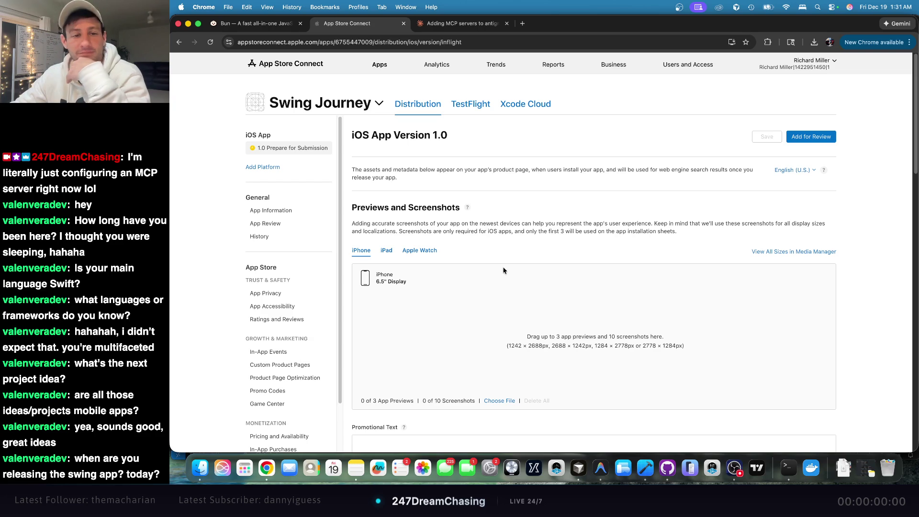
- Select and clear several blocks of page text, then switch over to Xcode
{"action": "mouse_move", "coordinate": [290, 96]}
{"action": "left_mouse_down"}
{"action": "mouse_move", "coordinate": [373, 113]}
{"action": "mouse_move", "coordinate": [469, 179]}
{"action": "left_mouse_up"}
{"action": "left_click", "coordinate": [368, 136]}
{"action": "left_click_drag", "start_coordinate": [264, 90], "coordinate": [365, 153]}
{"action": "left_click", "coordinate": [383, 157]}
{"action": "mouse_move", "coordinate": [231, 97]}
{"action": "left_mouse_down"}
{"action": "mouse_move", "coordinate": [355, 431]}
{"action": "mouse_move", "coordinate": [383, 450]}
{"action": "mouse_move", "coordinate": [506, 251]}
{"action": "mouse_move", "coordinate": [602, 329]}
{"action": "mouse_move", "coordinate": [624, 372]}
{"action": "left_mouse_up"}
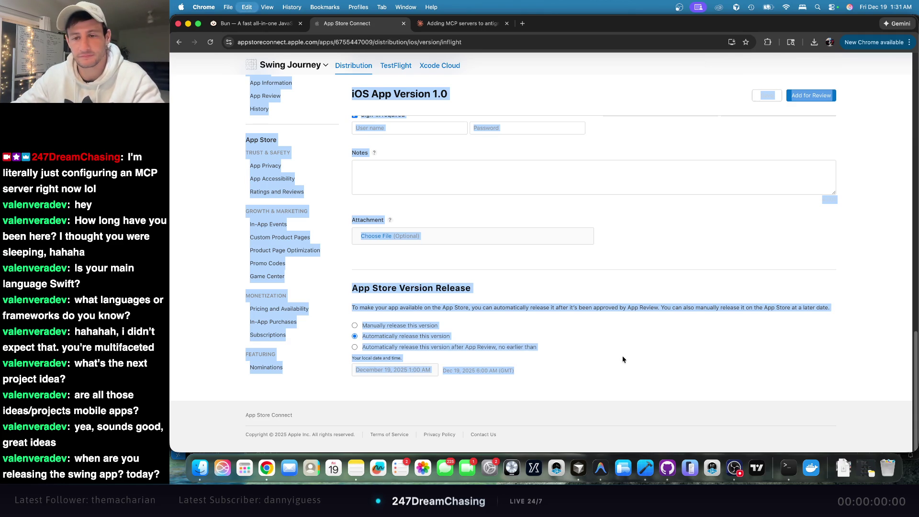
{"action": "scroll", "coordinate": [623, 364], "scroll_direction": "up", "scroll_amount": 10}
{"action": "key", "text": "super+Tab"}
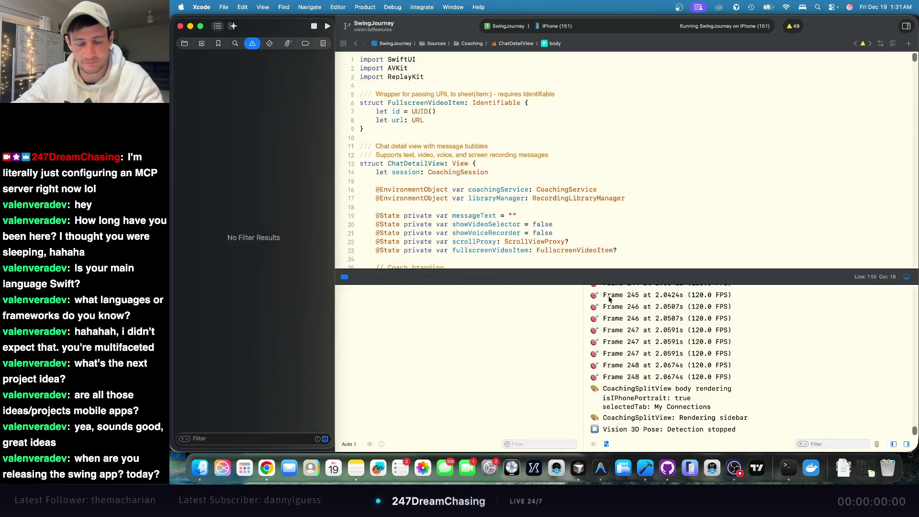
- Review the debug console, marking the CoachingService failed-to-load-sessions error, then return to Chrome
{"action": "scroll", "coordinate": [609, 298], "scroll_direction": "up", "scroll_amount": 10}
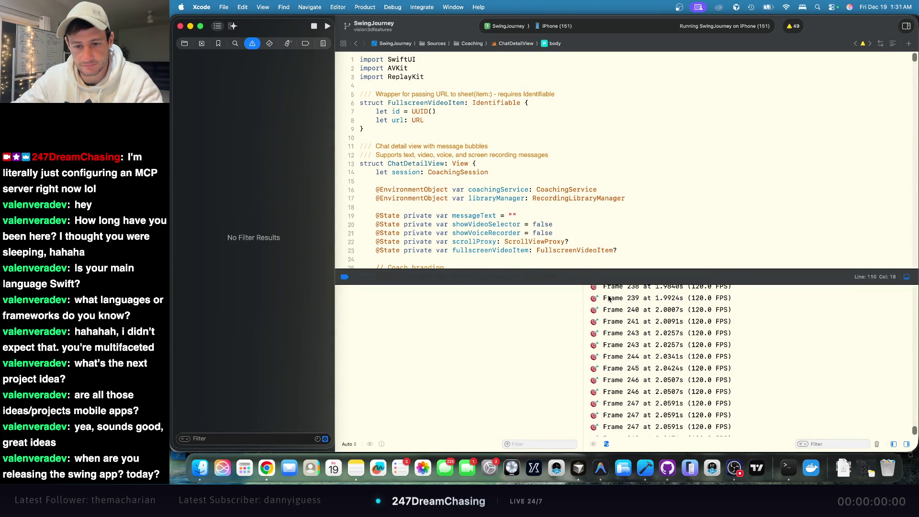
{"action": "scroll", "coordinate": [608, 297], "scroll_direction": "up", "scroll_amount": 15}
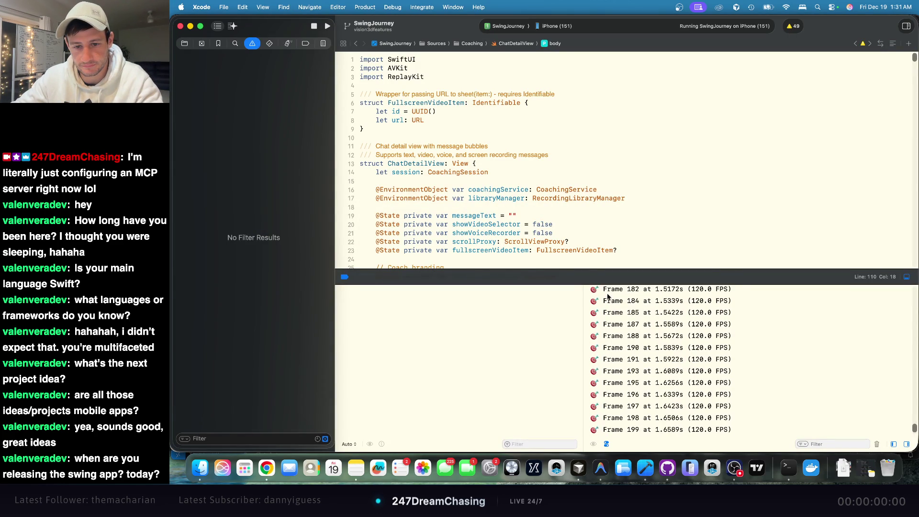
{"action": "scroll", "coordinate": [662, 323], "scroll_direction": "up", "scroll_amount": 15}
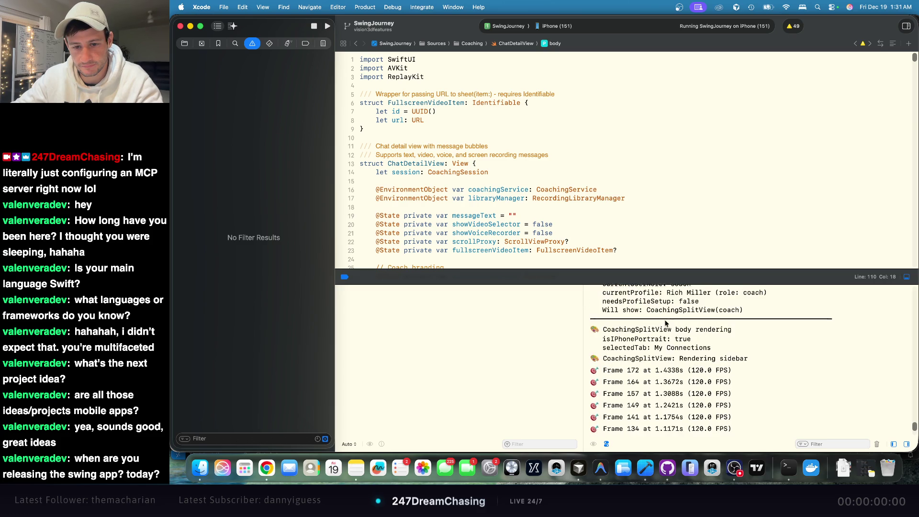
{"action": "scroll", "coordinate": [665, 324], "scroll_direction": "down", "scroll_amount": 10}
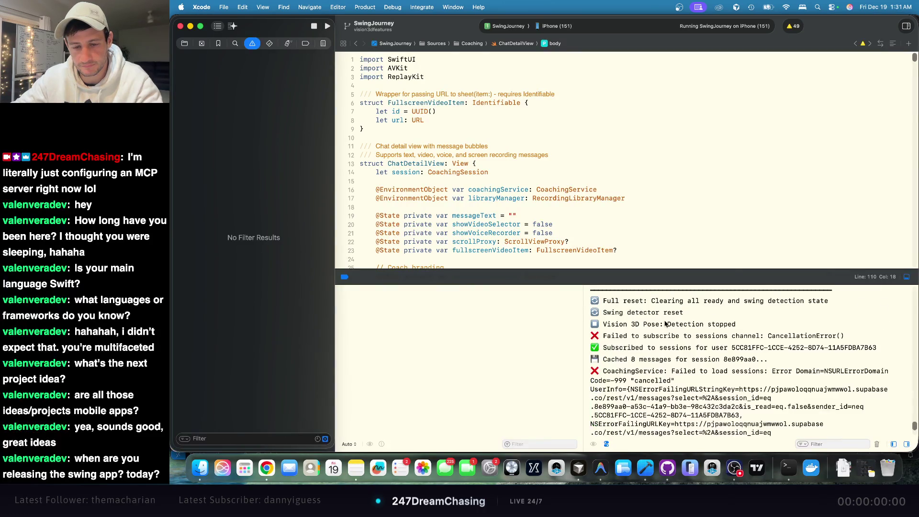
{"action": "left_click", "coordinate": [676, 379]}
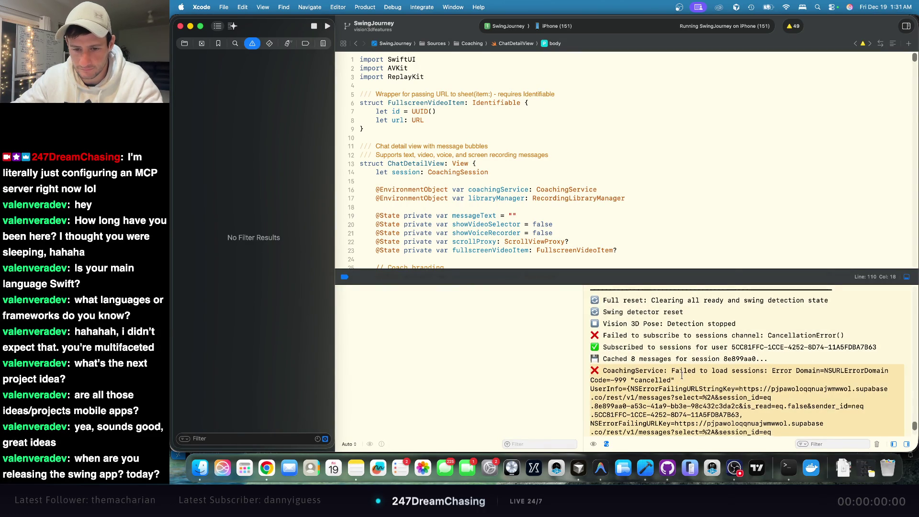
{"action": "scroll", "coordinate": [682, 376], "scroll_direction": "down", "scroll_amount": 2}
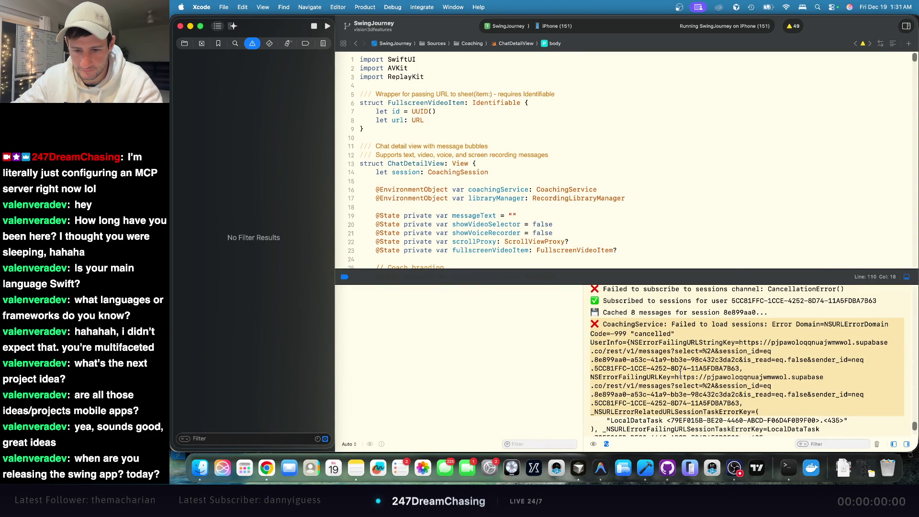
{"action": "scroll", "coordinate": [681, 375], "scroll_direction": "down", "scroll_amount": 1}
{"action": "scroll", "coordinate": [680, 375], "scroll_direction": "up", "scroll_amount": 3}
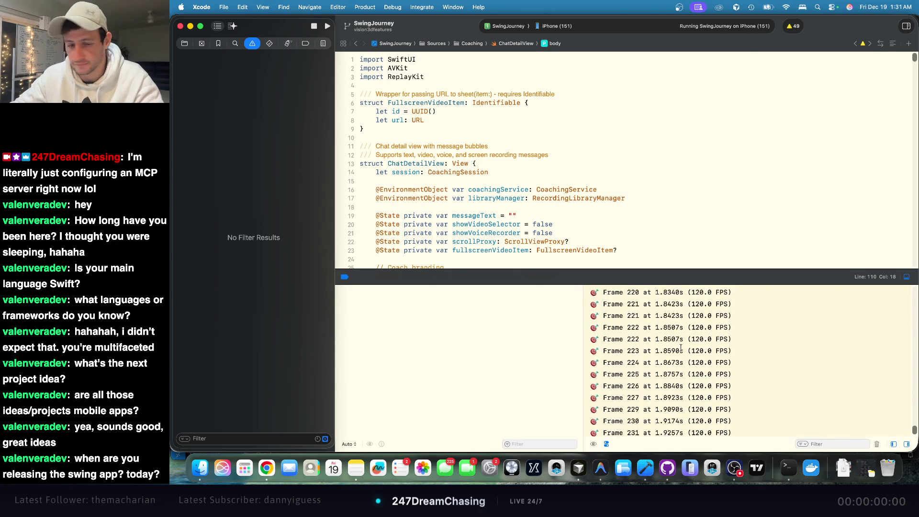
{"action": "key", "text": "super+Tab"}
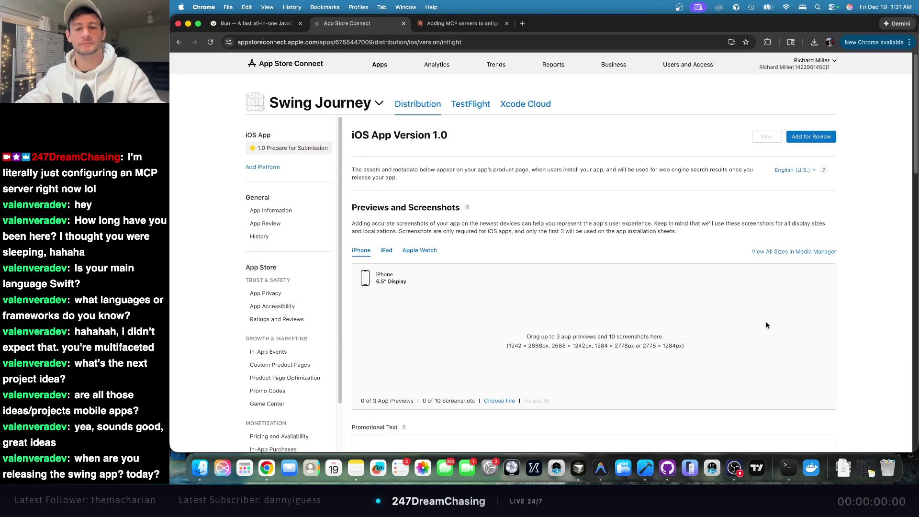
- Open the App Store Screens folder and preview both Generated Image screenshots and New Project (3).png
{"action": "left_click", "coordinate": [200, 468]}
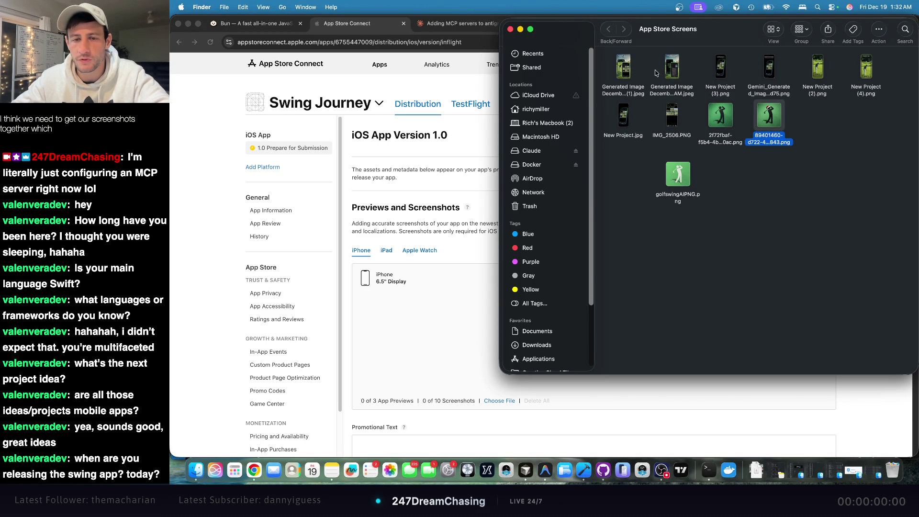
{"action": "double_click", "coordinate": [621, 69]}
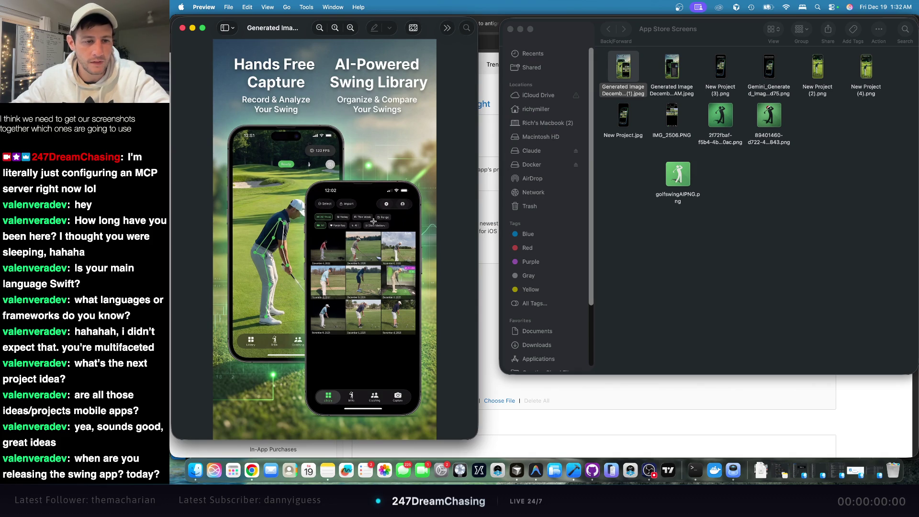
{"action": "left_click", "coordinate": [667, 72]}
{"action": "double_click", "coordinate": [668, 72]}
{"action": "mouse_move", "coordinate": [315, 29]}
{"action": "left_mouse_down"}
{"action": "mouse_move", "coordinate": [432, 41]}
{"action": "mouse_move", "coordinate": [391, 28]}
{"action": "left_mouse_up"}
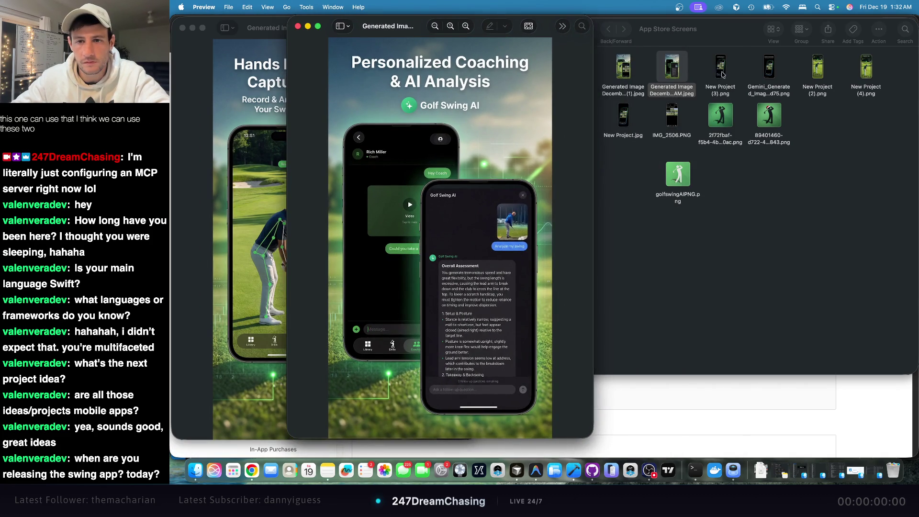
{"action": "left_click", "coordinate": [722, 71]}
{"action": "double_click", "coordinate": [722, 72]}
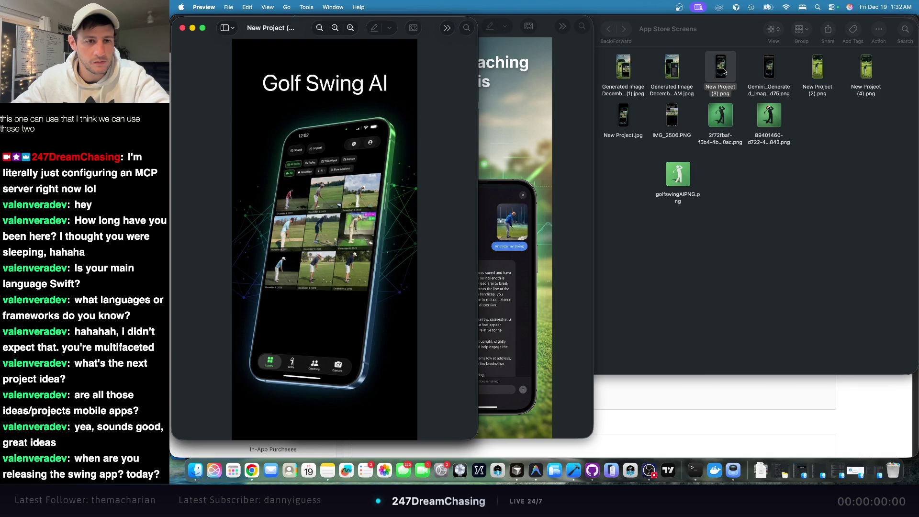
{"action": "left_click_drag", "start_coordinate": [282, 35], "coordinate": [628, 45]}
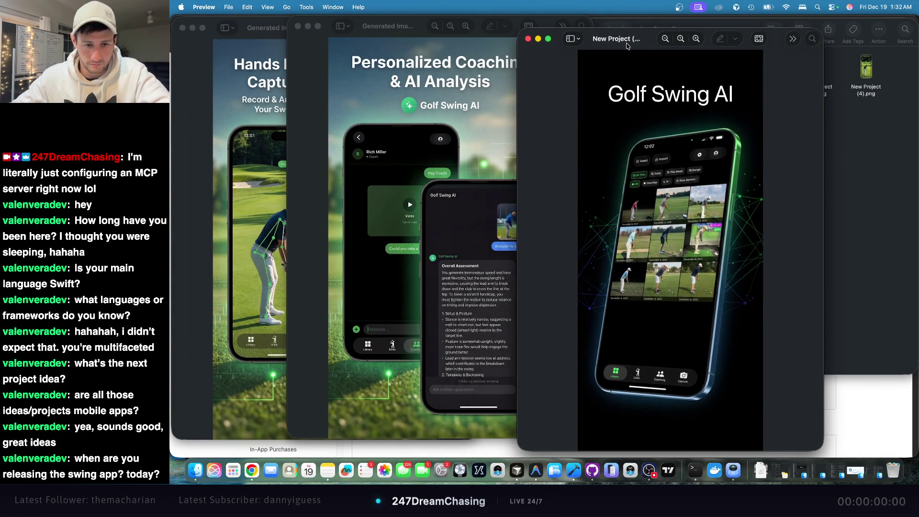
- Close the three previews and add both Generated Image files to the Finder selection
{"action": "left_click", "coordinate": [528, 38]}
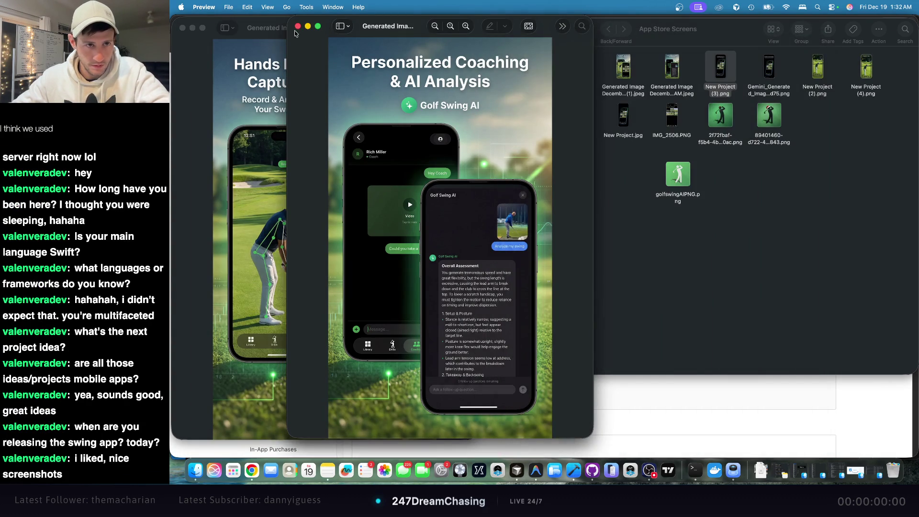
{"action": "left_click", "coordinate": [298, 26]}
{"action": "left_click", "coordinate": [182, 28]}
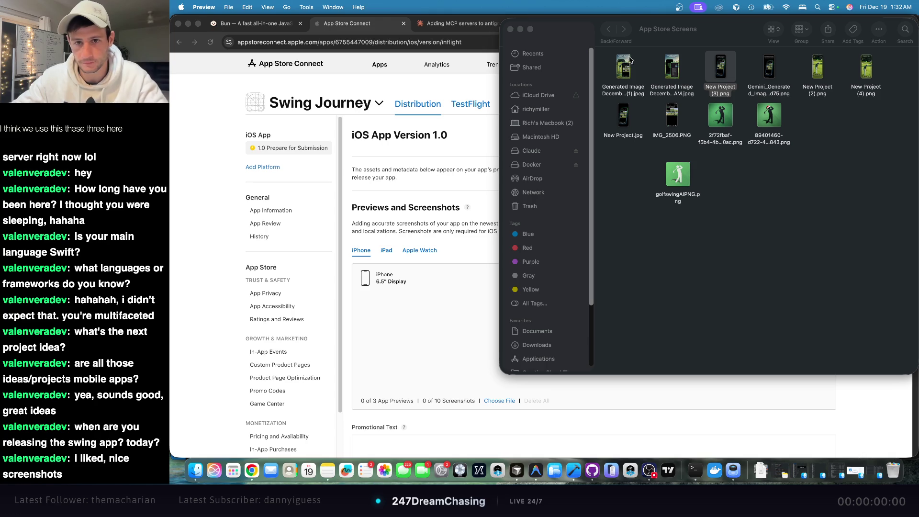
{"action": "left_click", "coordinate": [625, 71], "text": "super"}
{"action": "left_click", "coordinate": [669, 73], "text": "super"}
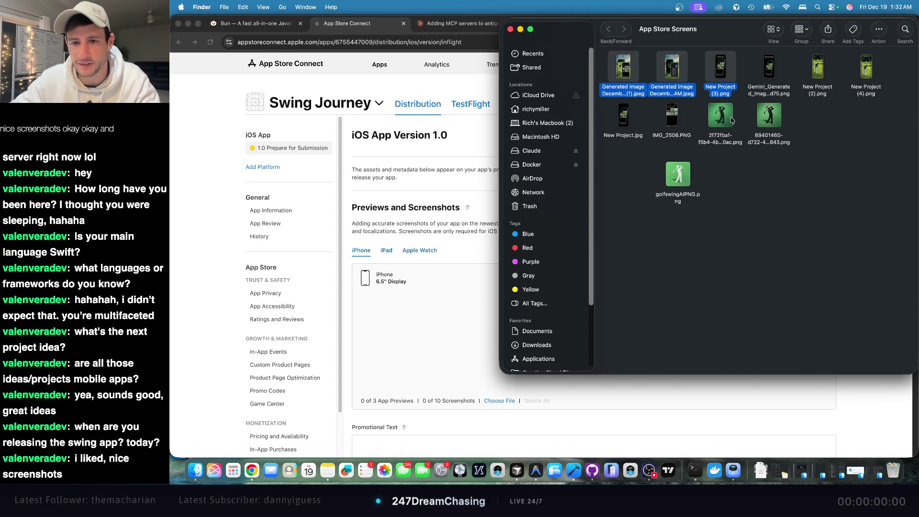
{"action": "double_click", "coordinate": [772, 125]}
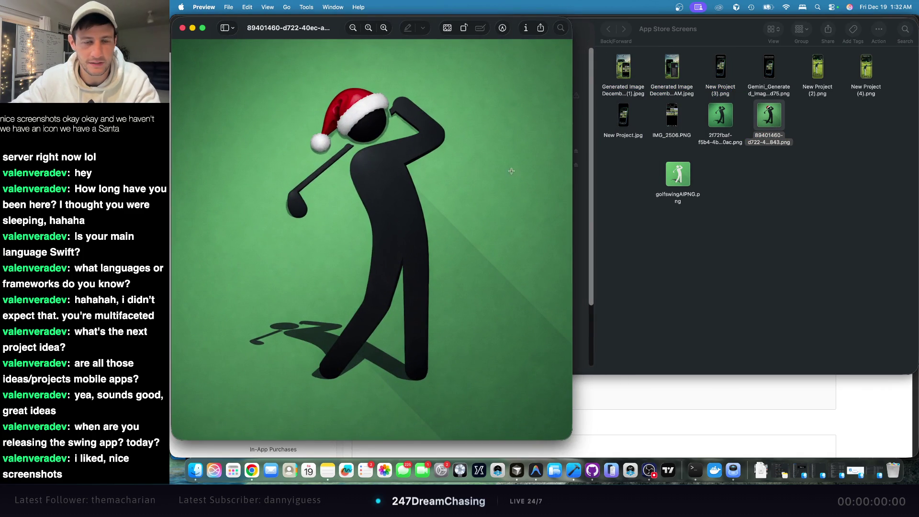
{"action": "double_click", "coordinate": [565, 24]}
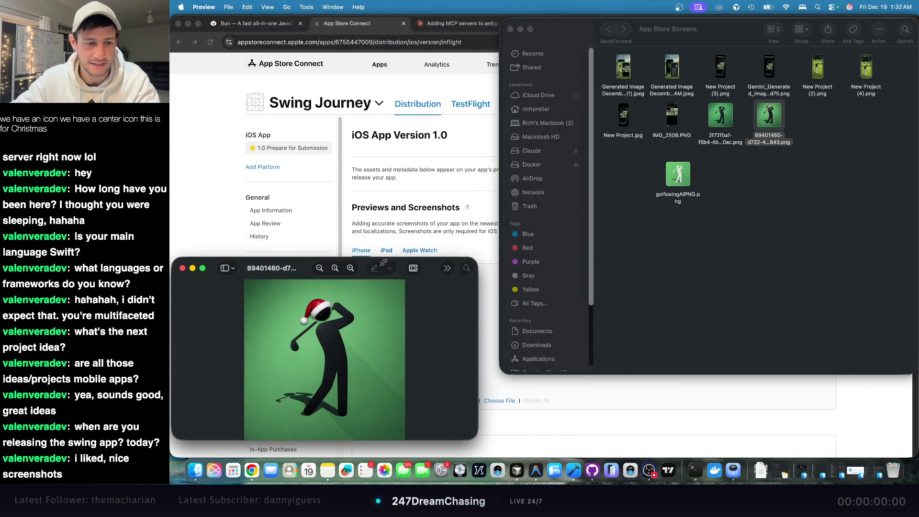
{"action": "double_click", "coordinate": [719, 116]}
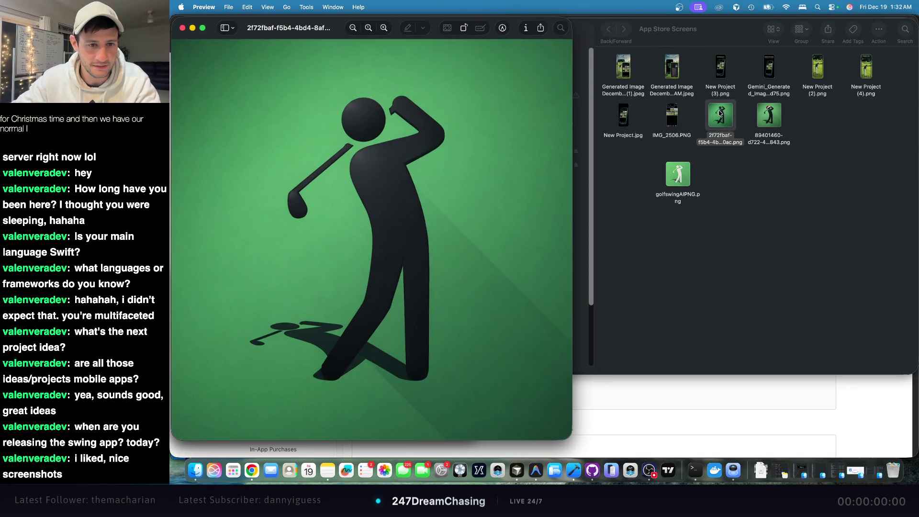
{"action": "double_click", "coordinate": [570, 24]}
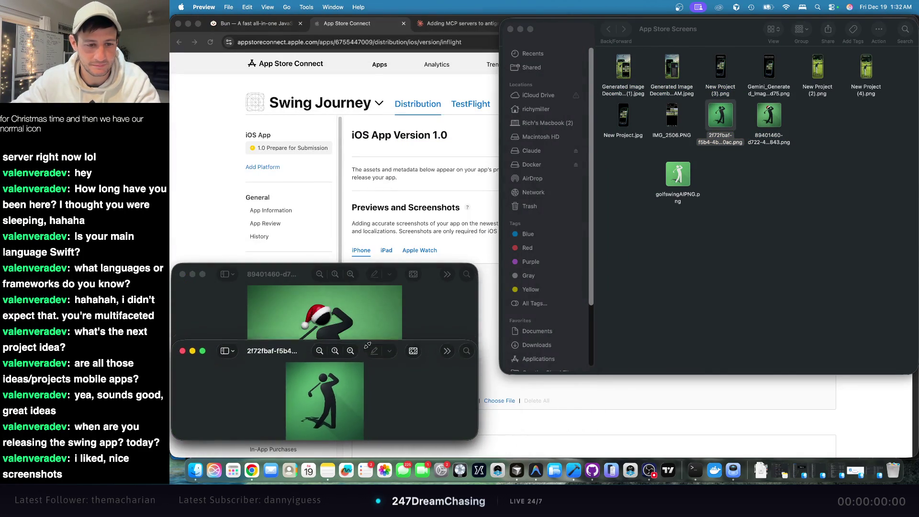
{"action": "left_click_drag", "start_coordinate": [299, 354], "coordinate": [316, 135]}
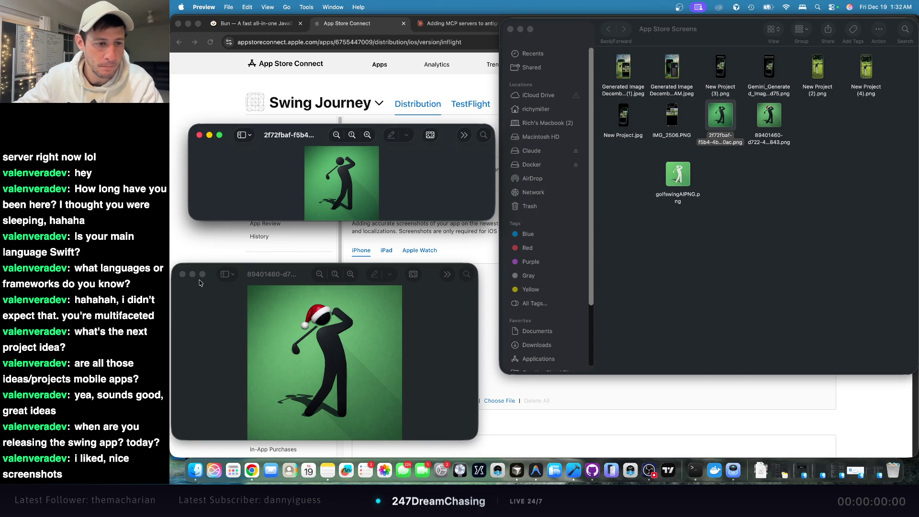
{"action": "left_click", "coordinate": [182, 274]}
{"action": "left_click", "coordinate": [199, 135]}
{"action": "left_click", "coordinate": [723, 60]}
{"action": "left_click", "coordinate": [672, 68], "text": "super"}
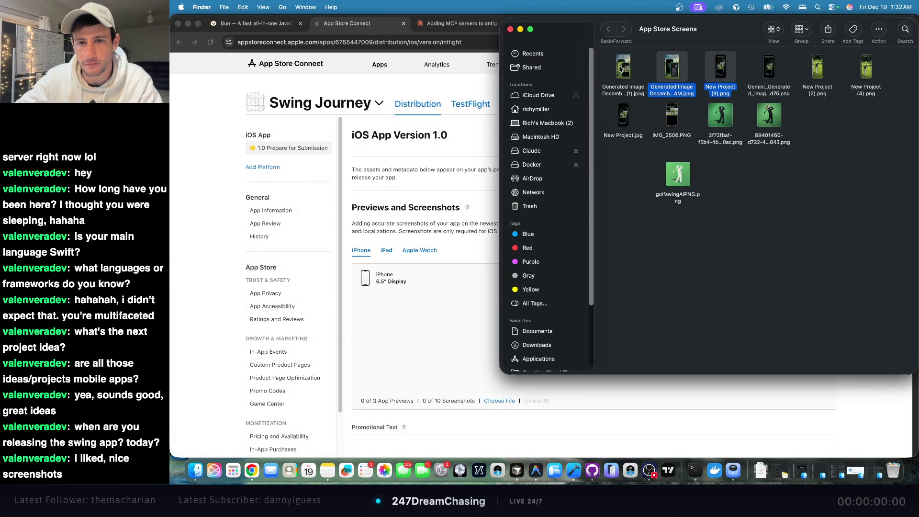
{"action": "left_click", "coordinate": [621, 69], "text": "super"}
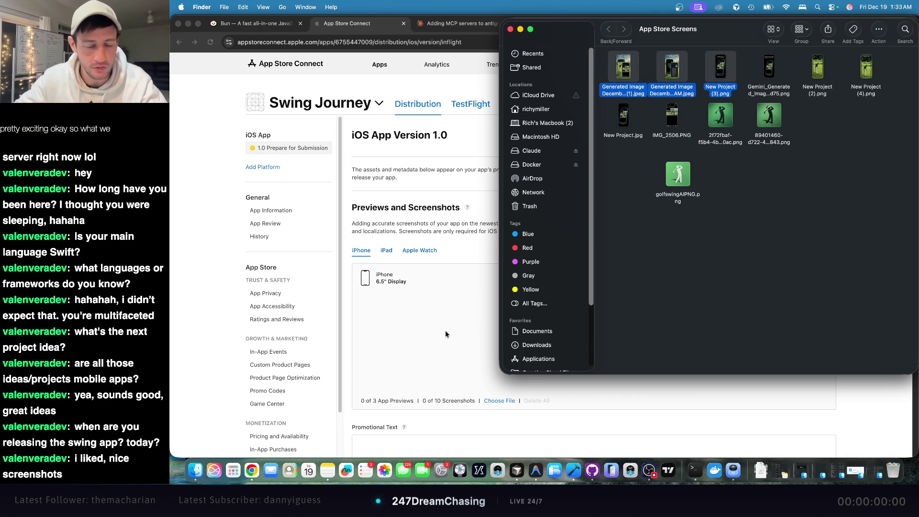
- Try selecting the 0 of 3 and 0 of 10 counts and partial screenshot section text
{"action": "left_click", "coordinate": [459, 316]}
{"action": "triple_click", "coordinate": [383, 401]}
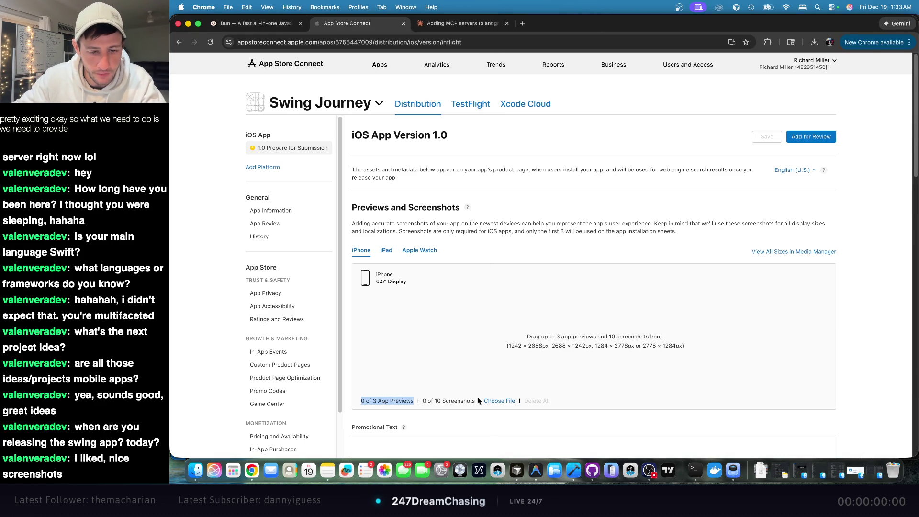
{"action": "triple_click", "coordinate": [448, 401]}
{"action": "left_click", "coordinate": [565, 394]}
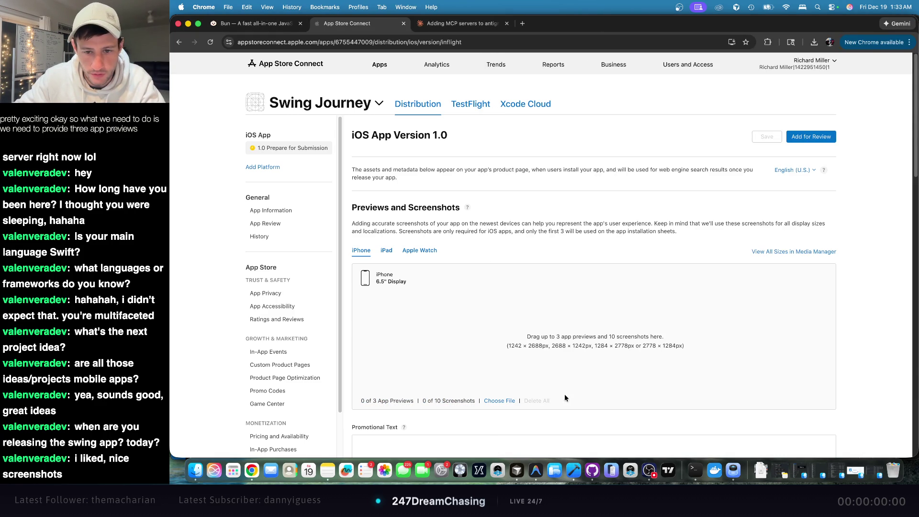
{"action": "mouse_move", "coordinate": [559, 406]}
{"action": "left_mouse_down"}
{"action": "mouse_move", "coordinate": [483, 381]}
{"action": "mouse_move", "coordinate": [344, 240]}
{"action": "mouse_move", "coordinate": [351, 209]}
{"action": "left_mouse_up"}
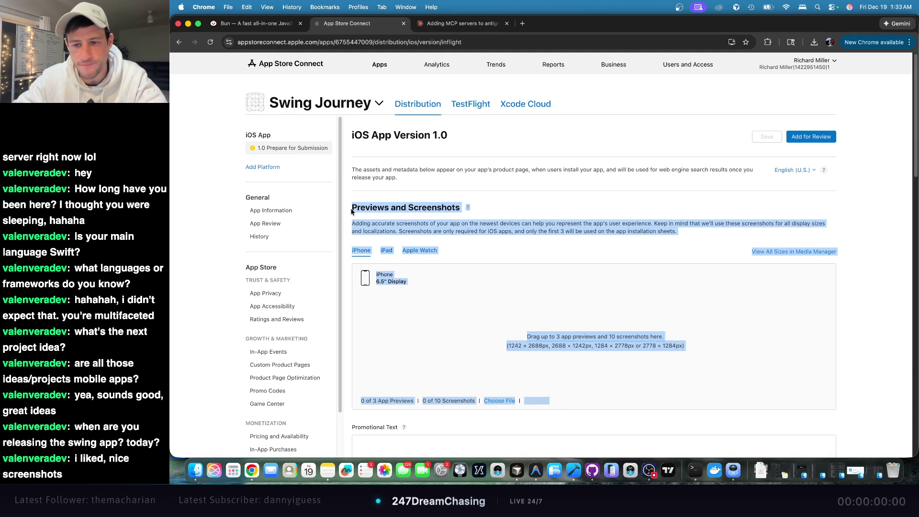
{"action": "left_click", "coordinate": [491, 259]}
- Select the whole Previews and Screenshots section text and switch to Antigravity
{"action": "scroll", "coordinate": [491, 257], "scroll_direction": "down", "scroll_amount": 5}
{"action": "scroll", "coordinate": [491, 256], "scroll_direction": "up", "scroll_amount": 3}
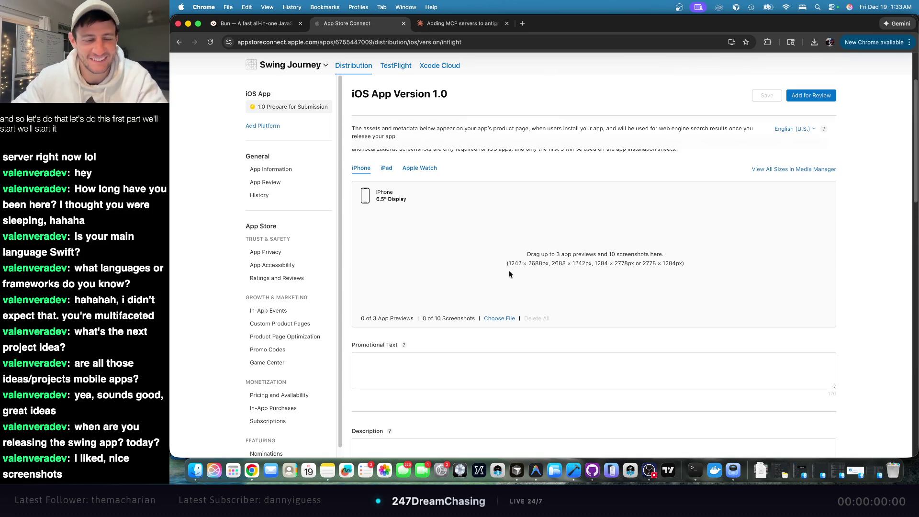
{"action": "scroll", "coordinate": [549, 271], "scroll_direction": "up", "scroll_amount": 2}
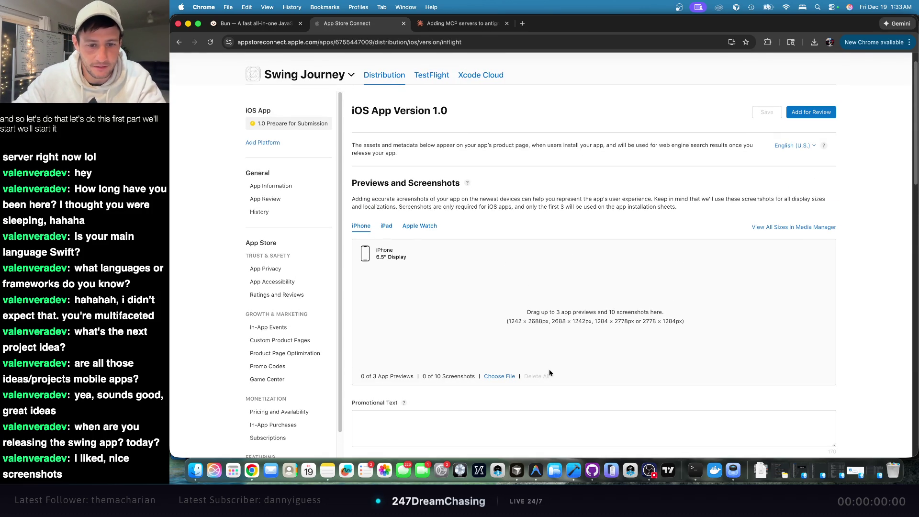
{"action": "mouse_move", "coordinate": [566, 378]}
{"action": "left_mouse_down"}
{"action": "mouse_move", "coordinate": [409, 335]}
{"action": "mouse_move", "coordinate": [352, 215]}
{"action": "mouse_move", "coordinate": [351, 184]}
{"action": "left_mouse_up"}
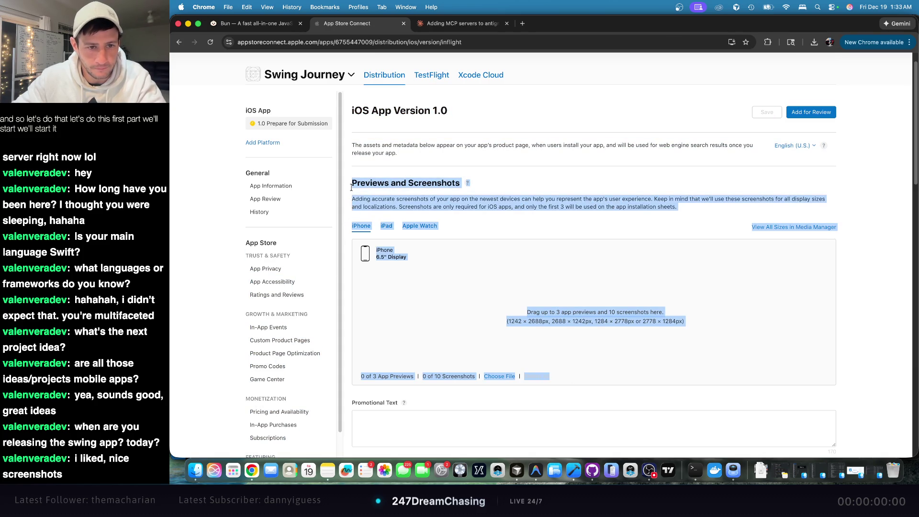
{"action": "key", "text": "super+Tab"}
{"action": "key", "text": "super+Tab"}
{"action": "key", "text": "super+Tab"}
{"action": "key", "text": "super+Tab"}
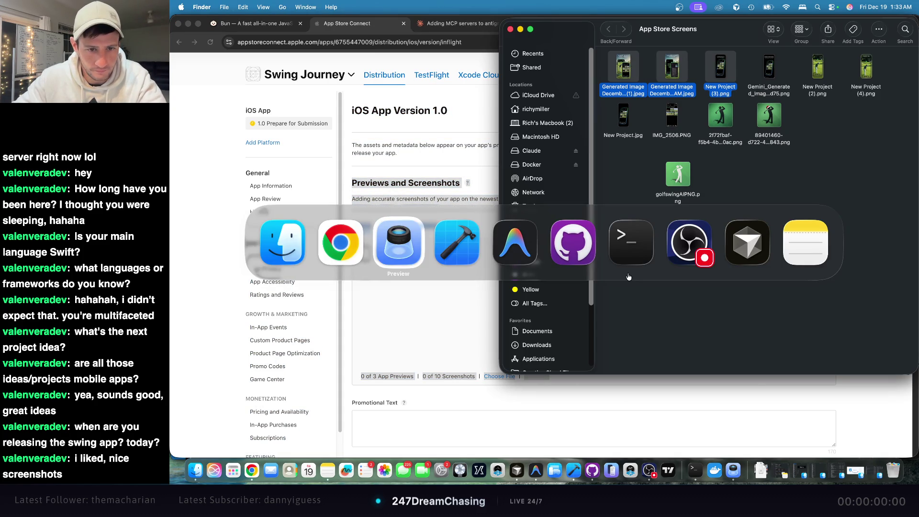
{"action": "key", "text": "super+Tab"}
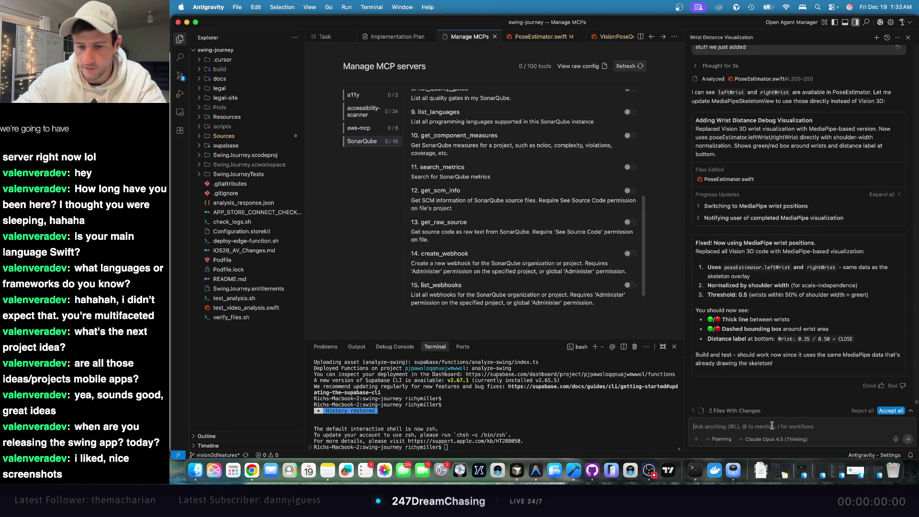
- Type a request about republishing the app and paste the App Store screenshot requirements
{"action": "type", "text": "I w"}
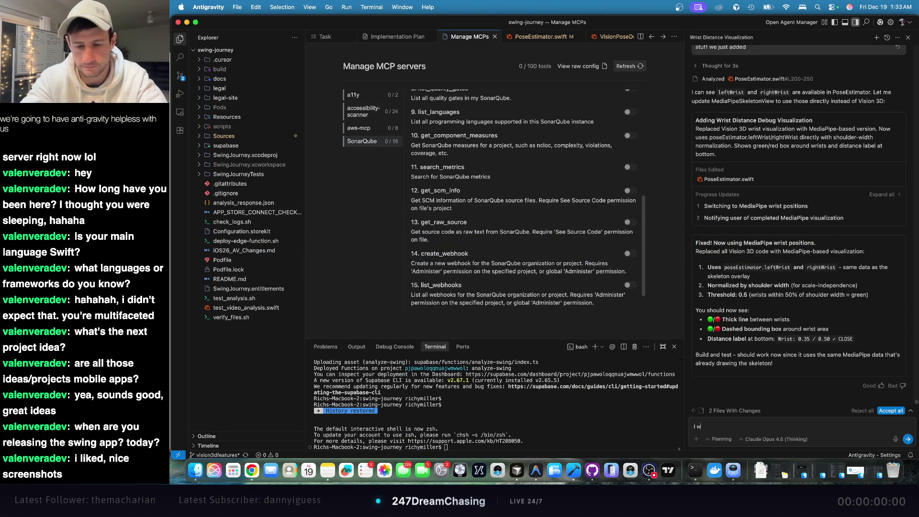
{"action": "type", "text": "ting ready to publish the app"}
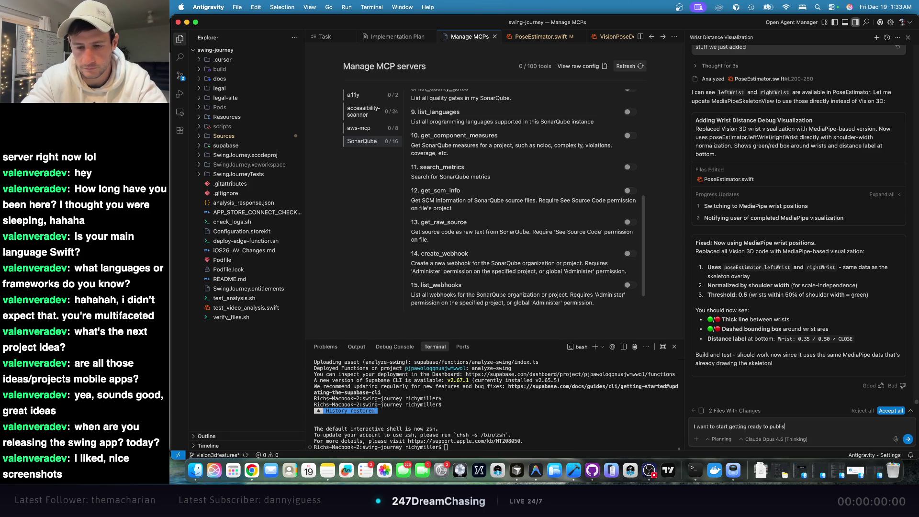
{"action": "key", "text": "super+v"}
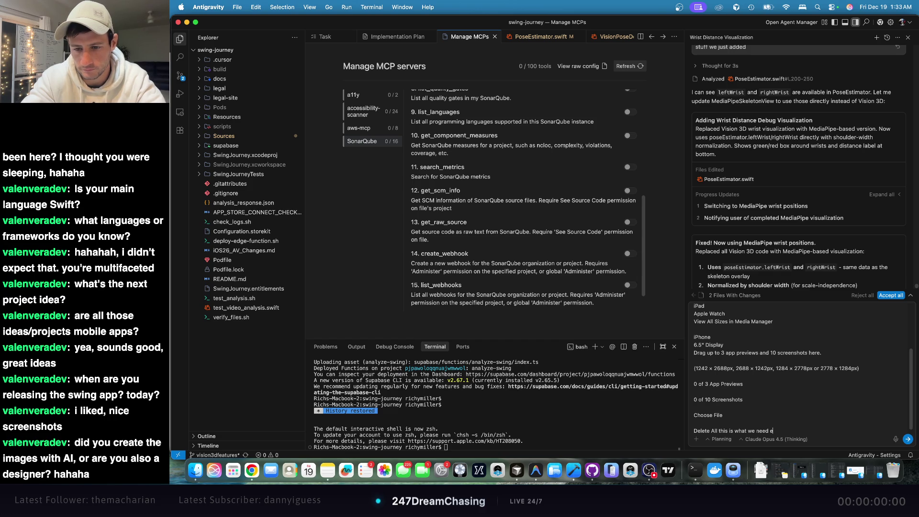
{"action": "key", "text": "super+Tab"}
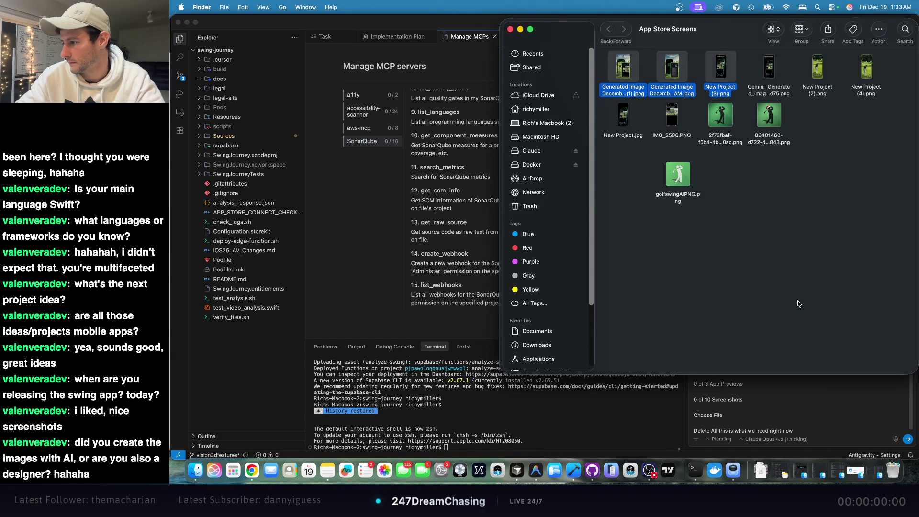
- Drag the three selected screenshots from the App Store Screens folder into the Antigravity prompt
{"action": "left_click_drag", "start_coordinate": [705, 36], "coordinate": [447, 37]}
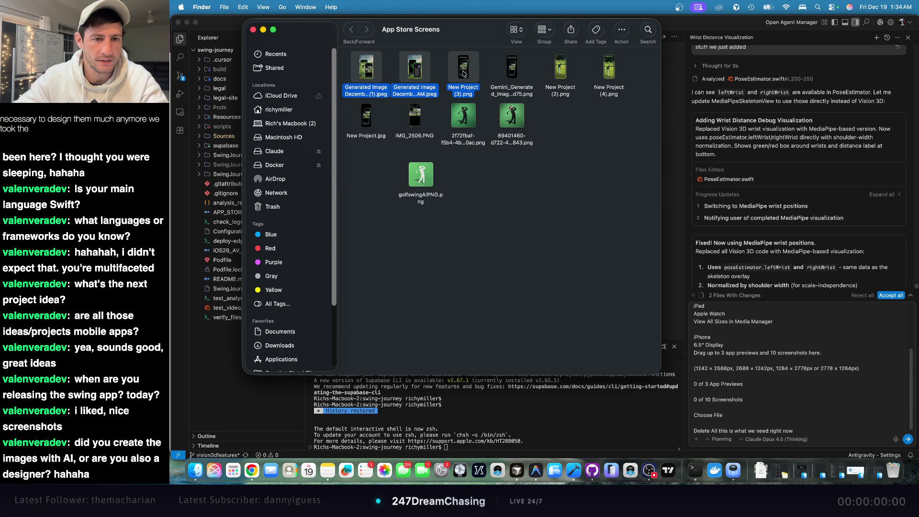
{"action": "mouse_move", "coordinate": [466, 73]}
{"action": "left_mouse_down"}
{"action": "mouse_move", "coordinate": [799, 412]}
{"action": "mouse_move", "coordinate": [811, 392]}
{"action": "left_mouse_up"}
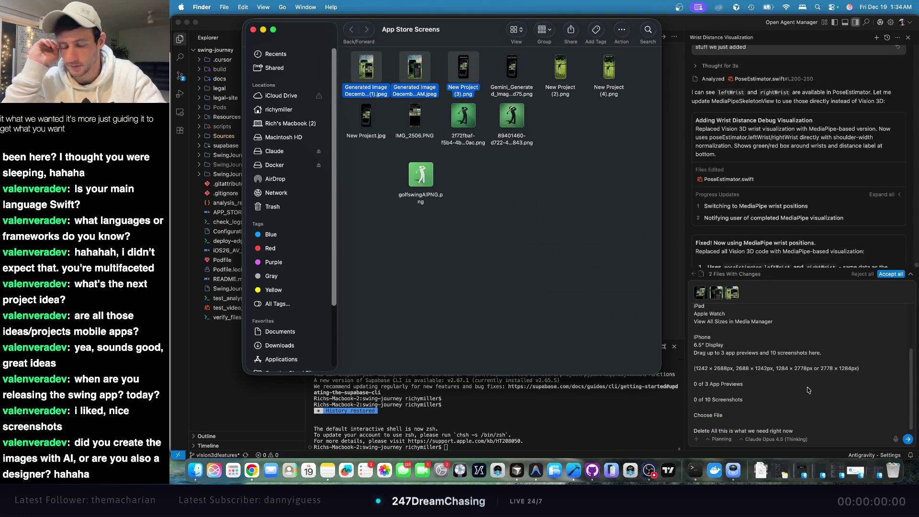
{"action": "left_click", "coordinate": [808, 389]}
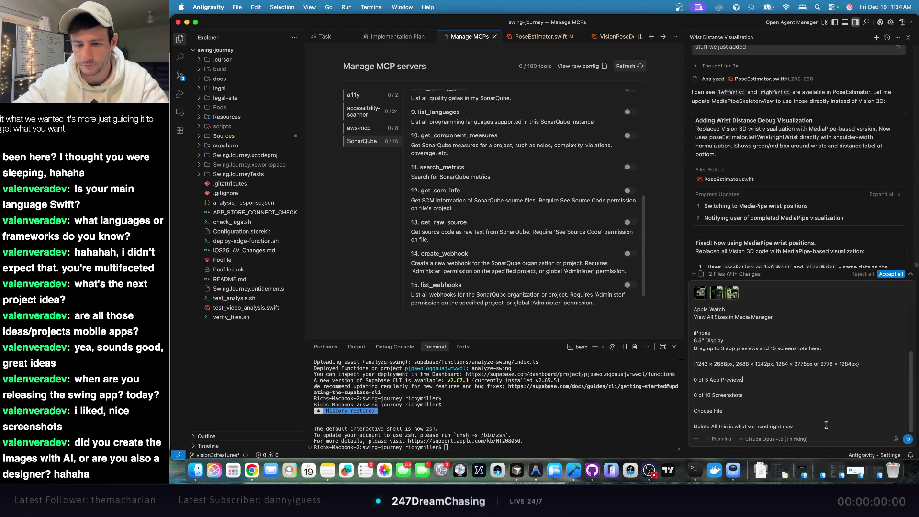
- Add 'here aI think they are' to the prompt, send it, then go to App Store Connect
{"action": "type", "text": " here are our screen shots"}
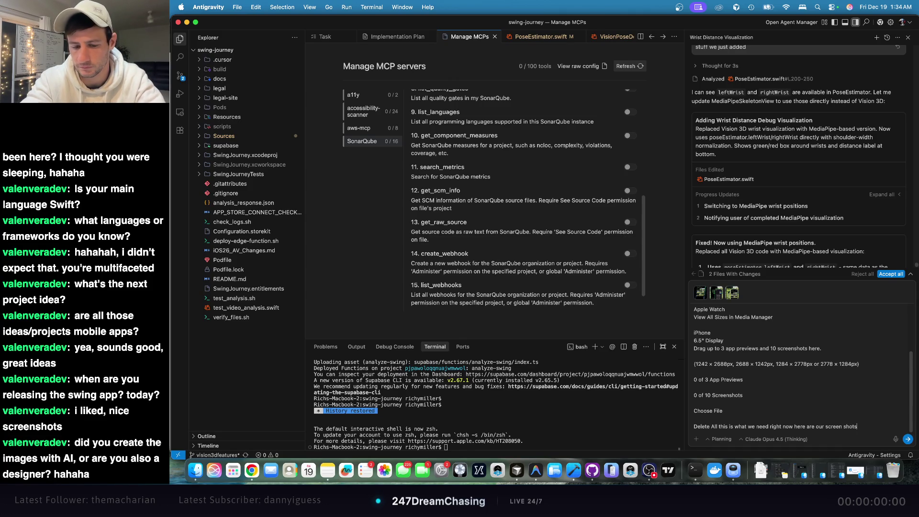
{"action": "type", "text": "I think they are the wrong size"}
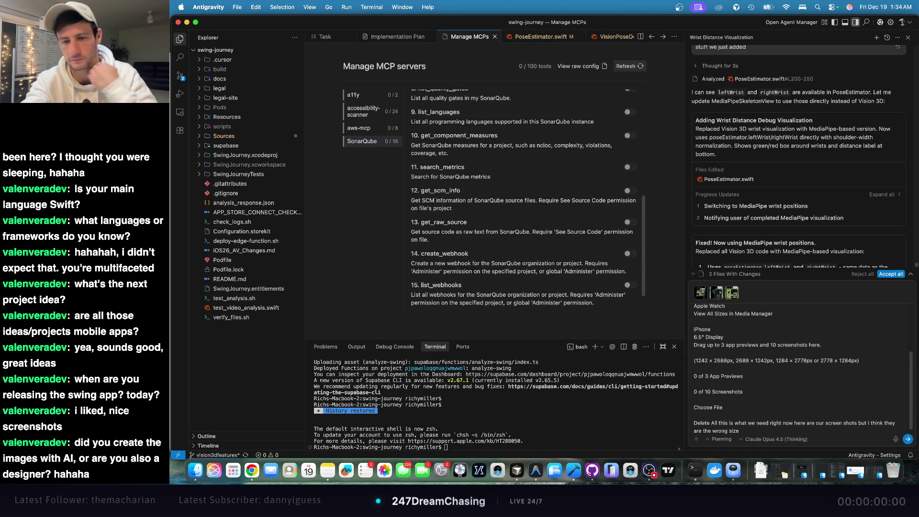
{"action": "key", "text": "Return"}
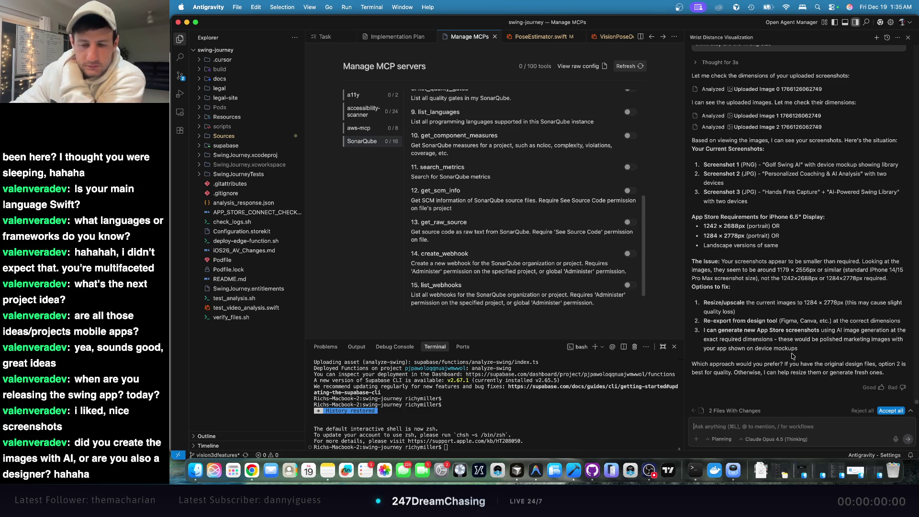
{"action": "key", "text": "super+Tab"}
{"action": "key", "text": "super+Tab"}
{"action": "key", "text": "super+Tab"}
{"action": "key", "text": "Tab"}
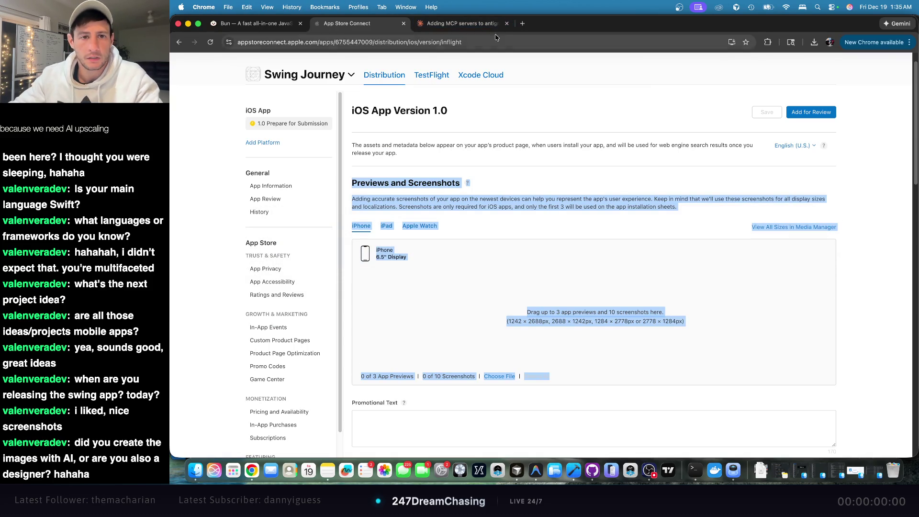
- Search Google for 'ai image up' in a new tab and open the r/SideProject free upscaler post
{"action": "left_click", "coordinate": [523, 24]}
{"action": "type", "text": "ai image up"}
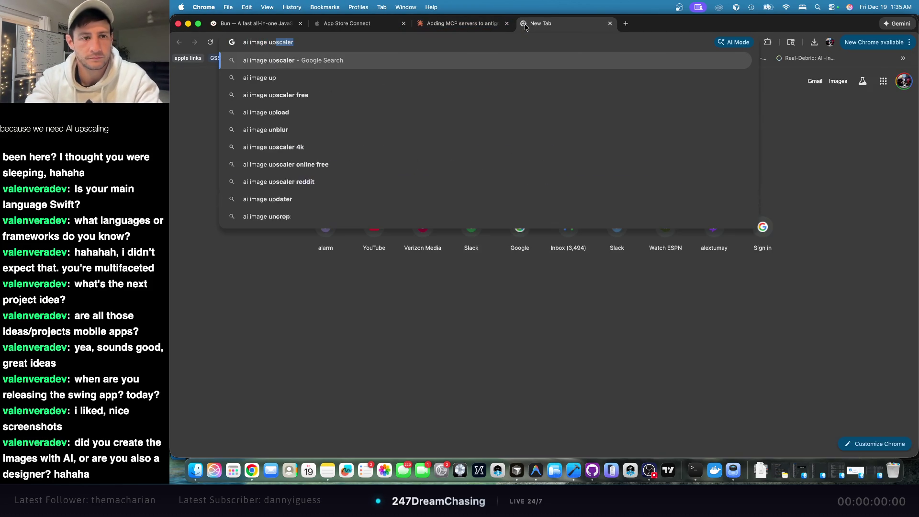
{"action": "key", "text": "Return"}
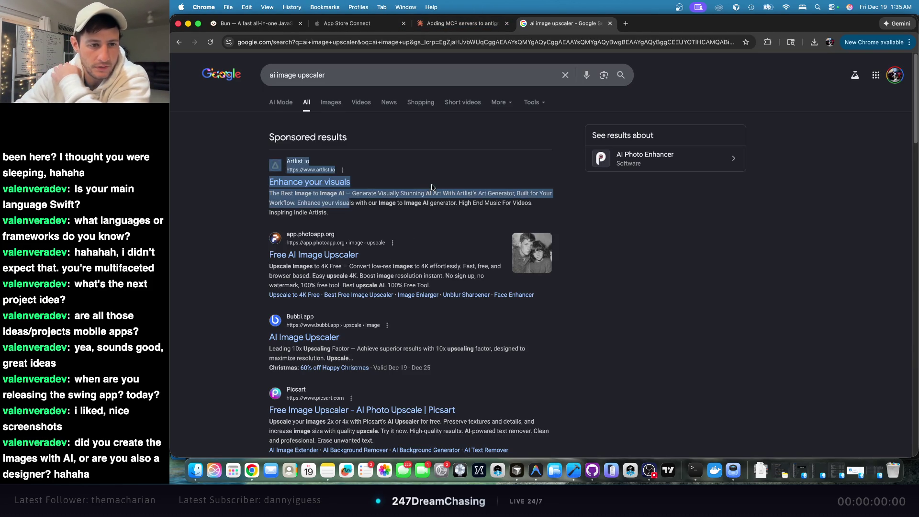
{"action": "scroll", "coordinate": [422, 192], "scroll_direction": "down", "scroll_amount": 3}
{"action": "scroll", "coordinate": [433, 185], "scroll_direction": "down", "scroll_amount": 1}
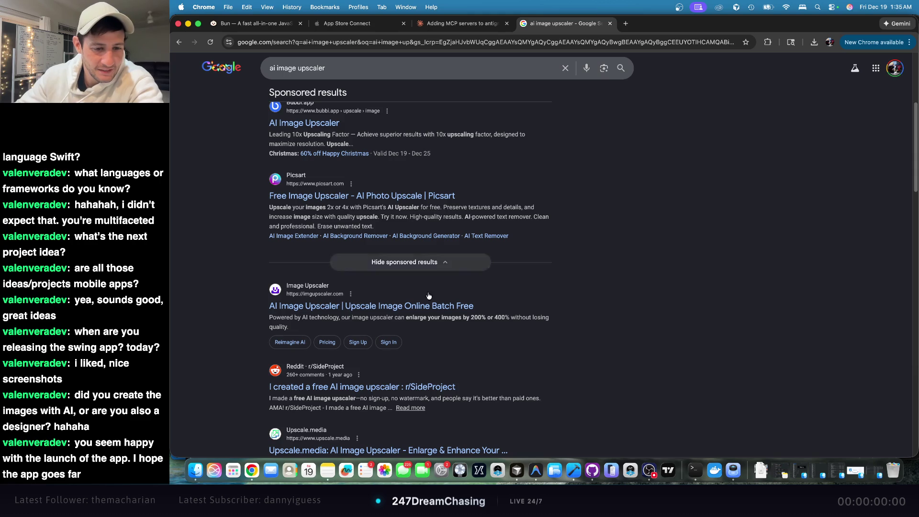
{"action": "left_click", "coordinate": [443, 394]}
{"action": "scroll", "coordinate": [478, 331], "scroll_direction": "down", "scroll_amount": 5}
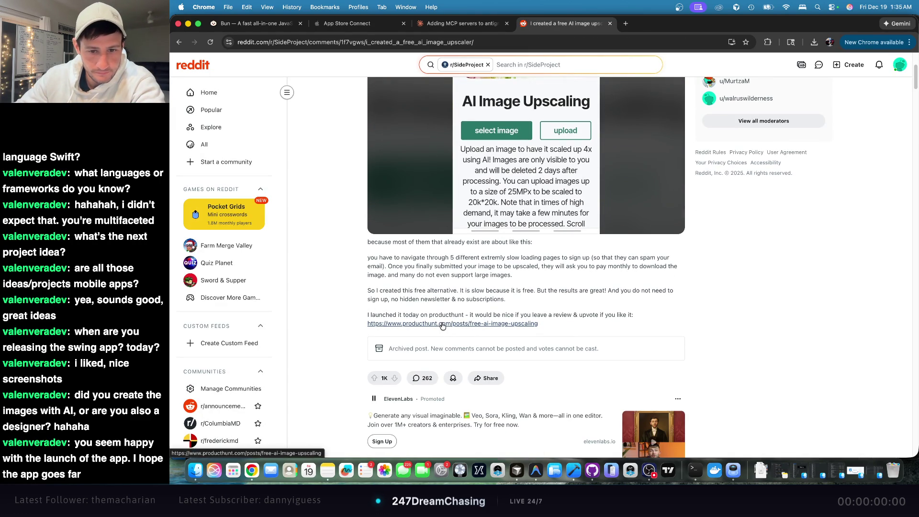
- Reach image-upscaling.net via the post's Product Hunt link and upload three screenshots
{"action": "left_click", "coordinate": [443, 331]}
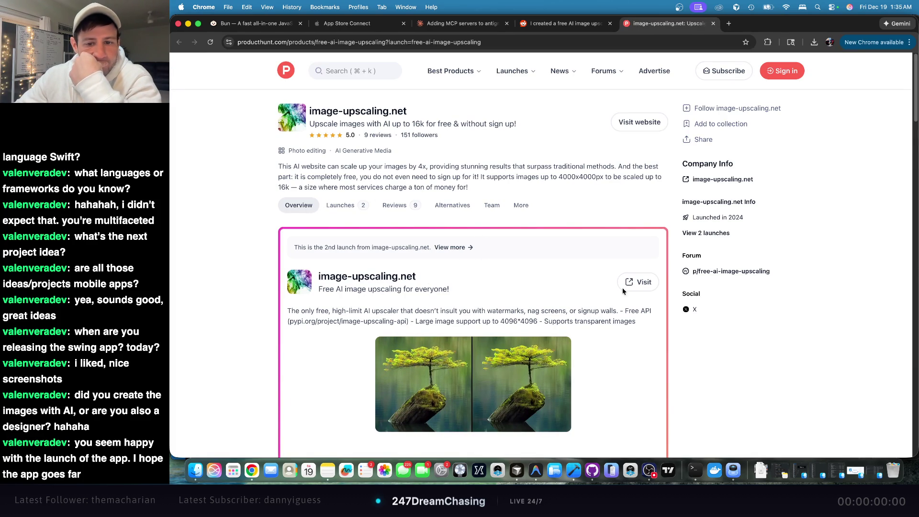
{"action": "left_click", "coordinate": [642, 283]}
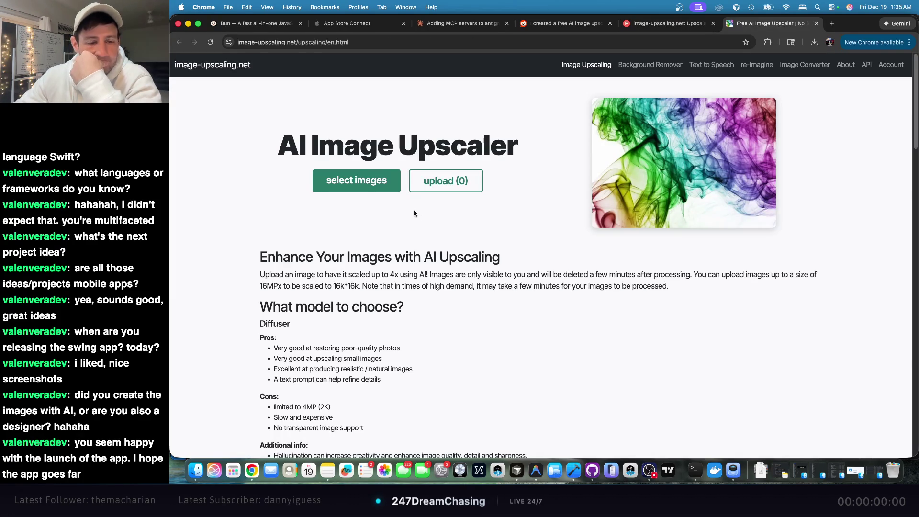
{"action": "left_click", "coordinate": [361, 181]}
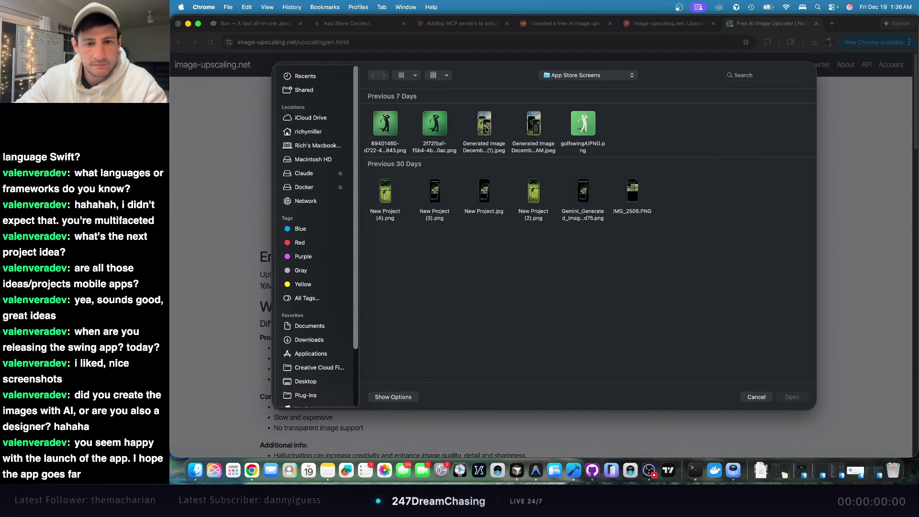
{"action": "left_click", "coordinate": [496, 132]}
{"action": "left_click", "coordinate": [526, 127], "text": "shift"}
{"action": "left_click", "coordinate": [435, 196], "text": "super"}
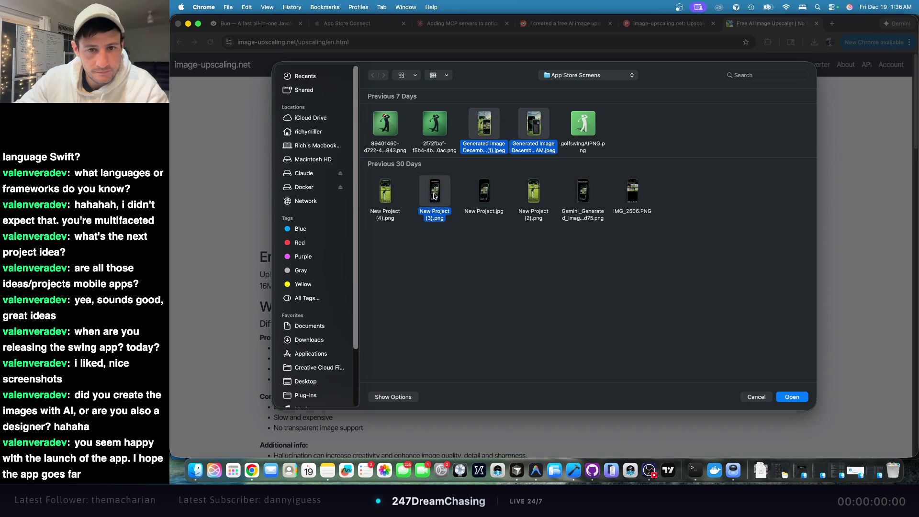
{"action": "left_click", "coordinate": [804, 397]}
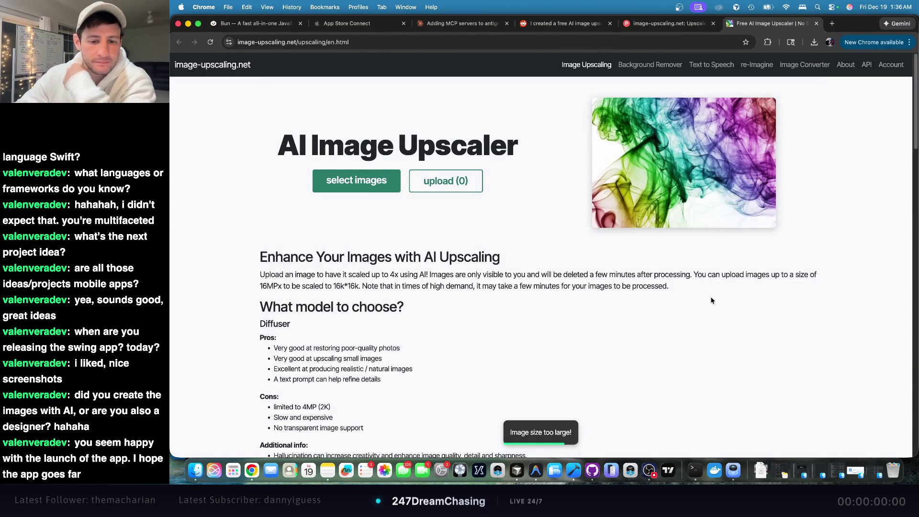
- Retry with a single screenshot, get the 'Image size too large!' error, and return to Reddit
{"action": "scroll", "coordinate": [711, 299], "scroll_direction": "down", "scroll_amount": 5}
{"action": "scroll", "coordinate": [707, 296], "scroll_direction": "down", "scroll_amount": 5}
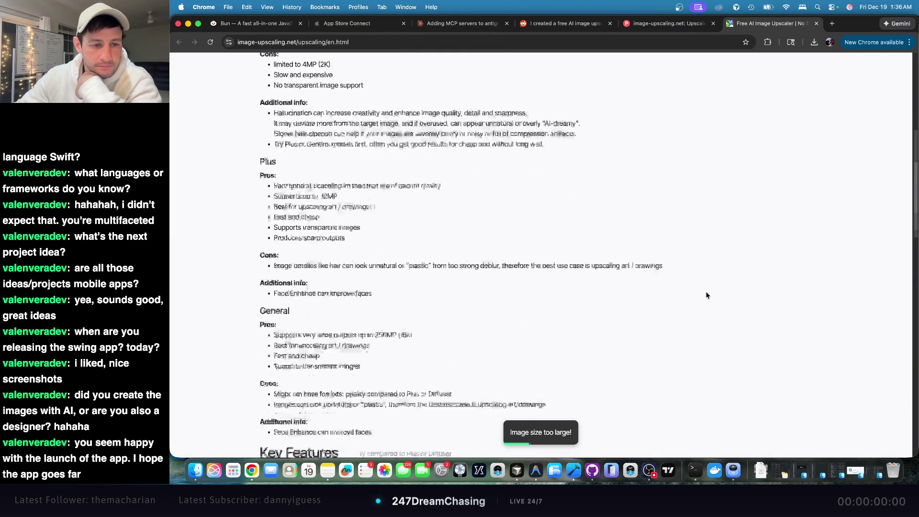
{"action": "scroll", "coordinate": [706, 295], "scroll_direction": "down", "scroll_amount": 8}
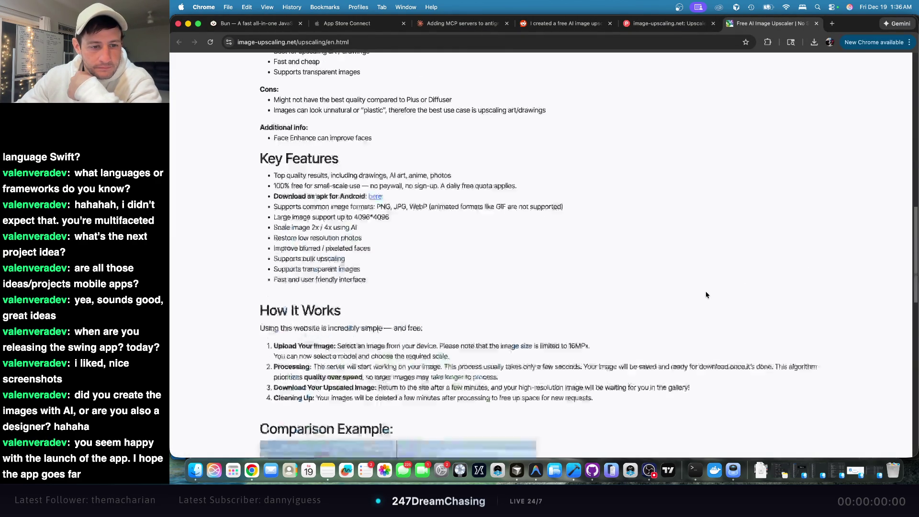
{"action": "scroll", "coordinate": [707, 295], "scroll_direction": "down", "scroll_amount": 10}
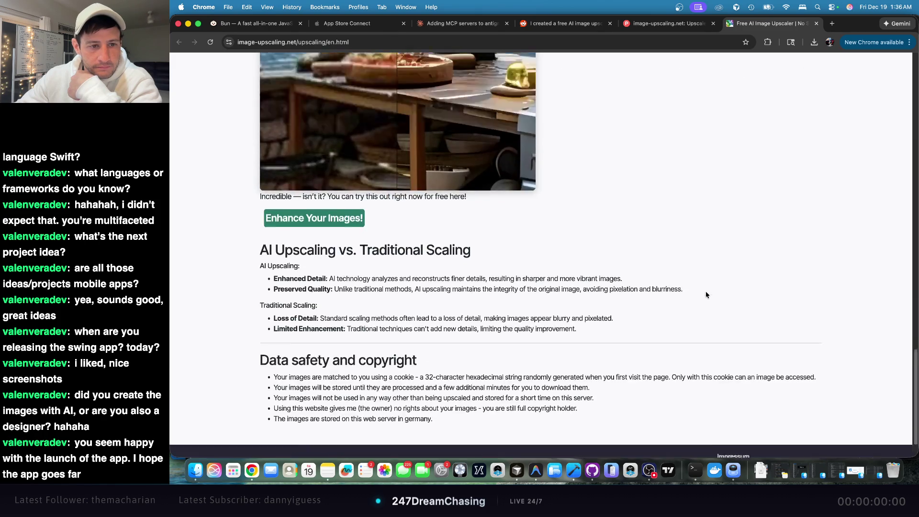
{"action": "scroll", "coordinate": [519, 288], "scroll_direction": "up", "scroll_amount": 15}
{"action": "scroll", "coordinate": [497, 261], "scroll_direction": "up", "scroll_amount": 10}
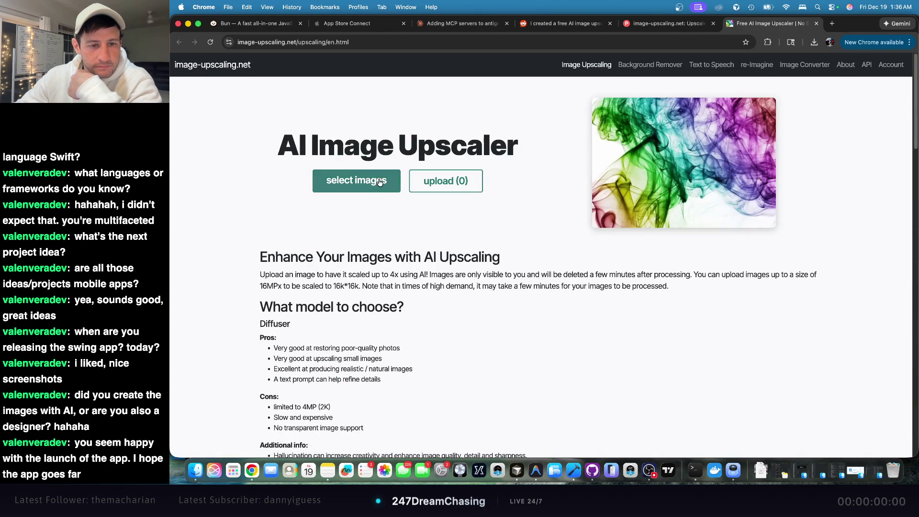
{"action": "left_click", "coordinate": [379, 182]}
{"action": "double_click", "coordinate": [485, 131]}
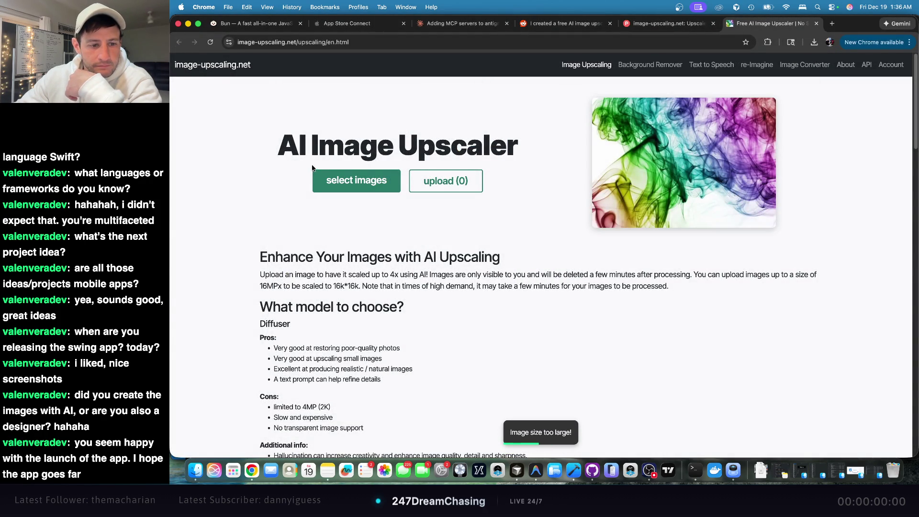
{"action": "scroll", "coordinate": [443, 55], "scroll_direction": "down", "scroll_amount": 6}
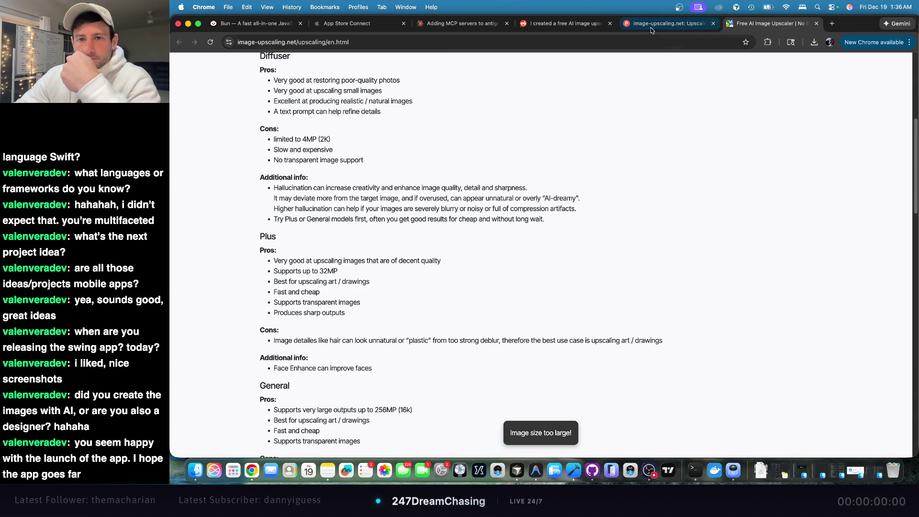
{"action": "left_click", "coordinate": [563, 23]}
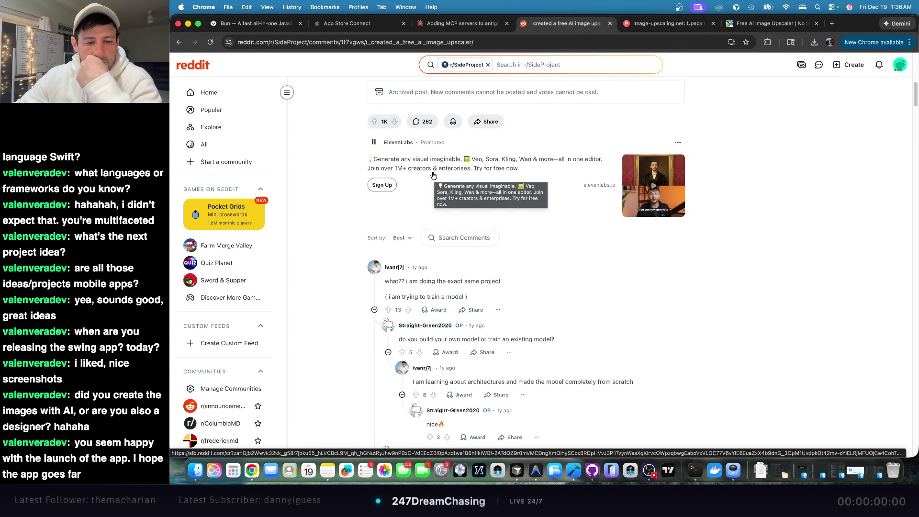
- Return to the ai image upscaler results and open Picsart's Free Image Upscaler link
{"action": "left_click", "coordinate": [179, 42]}
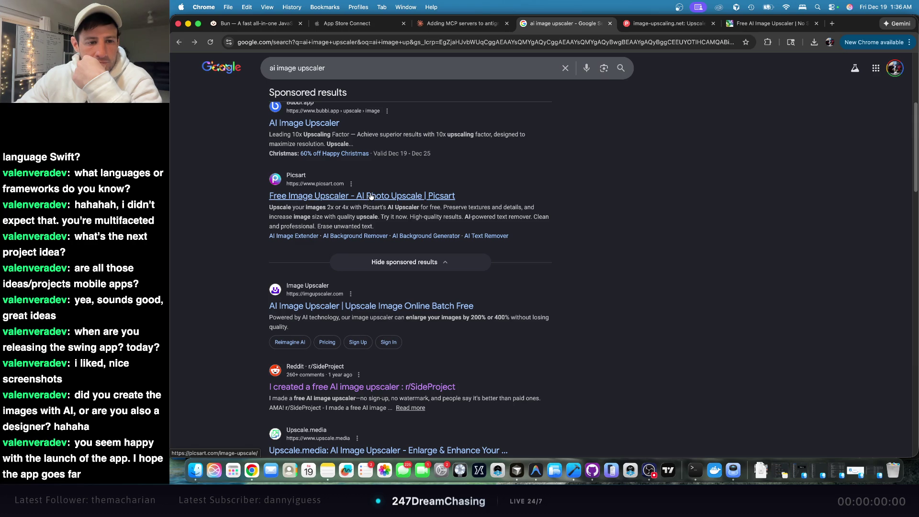
{"action": "left_click", "coordinate": [371, 195]}
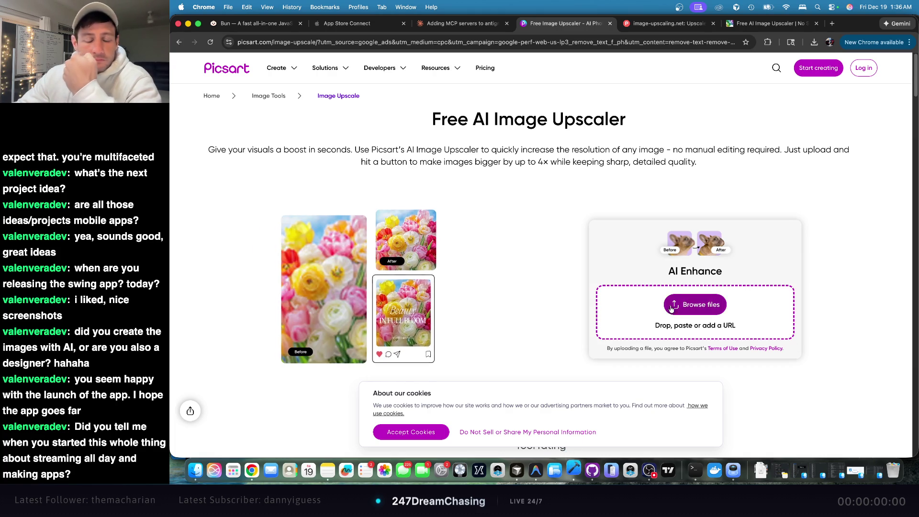
- Upscale the first Generated Image screenshot, accept cookies, and open it in Picsart's editor
{"action": "left_click", "coordinate": [704, 306]}
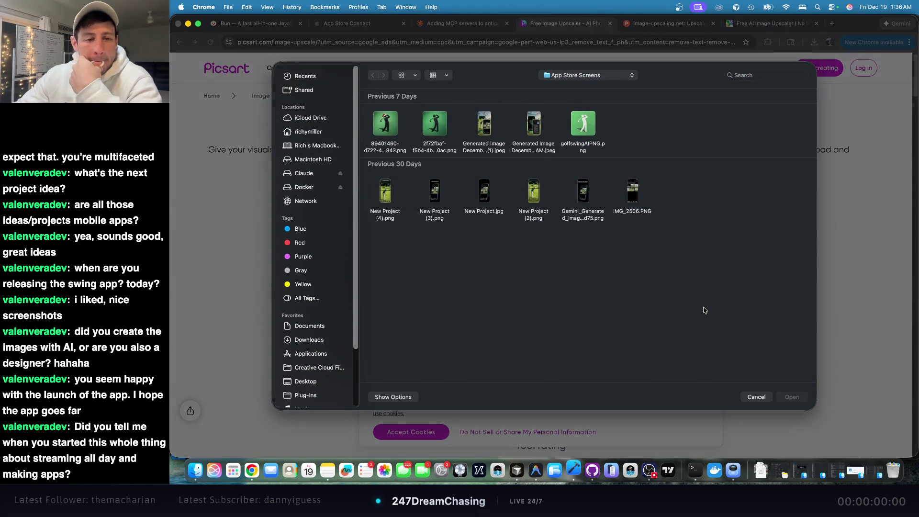
{"action": "double_click", "coordinate": [482, 125]}
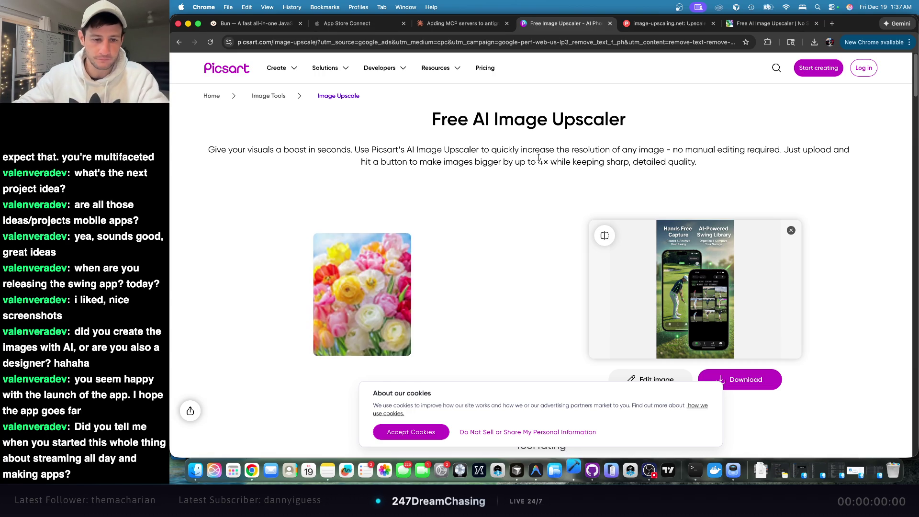
{"action": "scroll", "coordinate": [515, 293], "scroll_direction": "down", "scroll_amount": 7}
{"action": "left_click", "coordinate": [426, 432]}
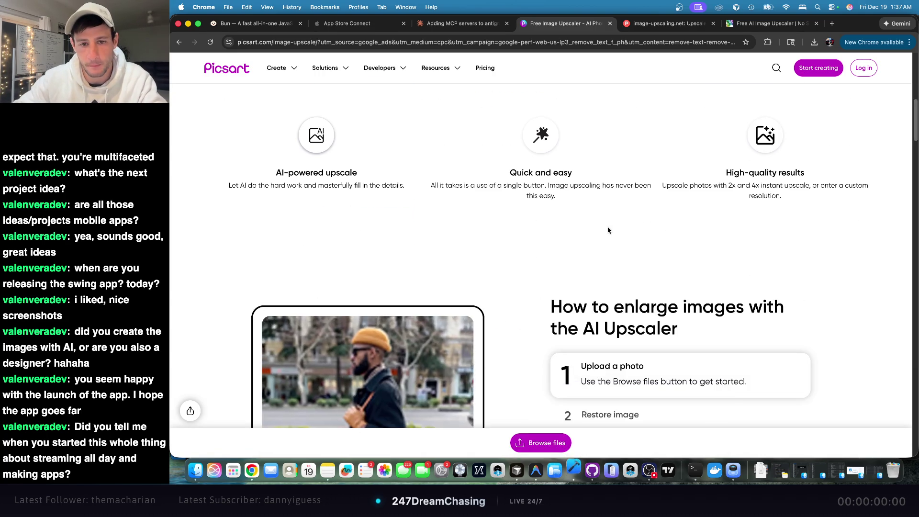
{"action": "scroll", "coordinate": [671, 240], "scroll_direction": "up", "scroll_amount": 6}
{"action": "left_click", "coordinate": [655, 266]}
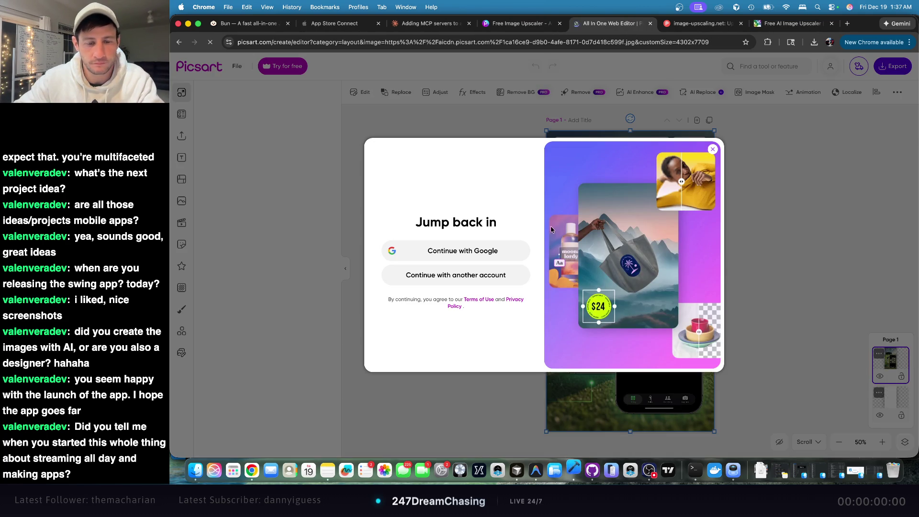
- Sign in with Google, enable AI-assisted Resize, and select the 4302 width value
{"action": "left_click", "coordinate": [494, 259]}
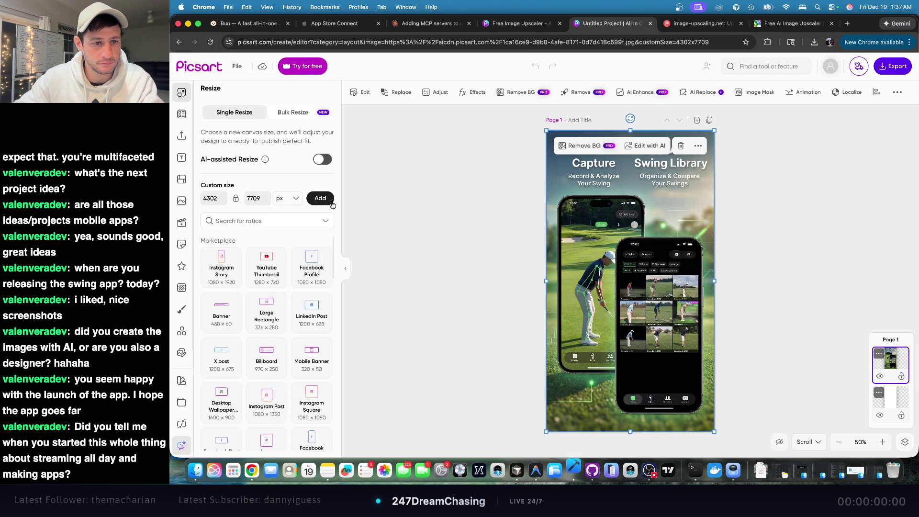
{"action": "left_click", "coordinate": [322, 159]}
{"action": "double_click", "coordinate": [217, 192]}
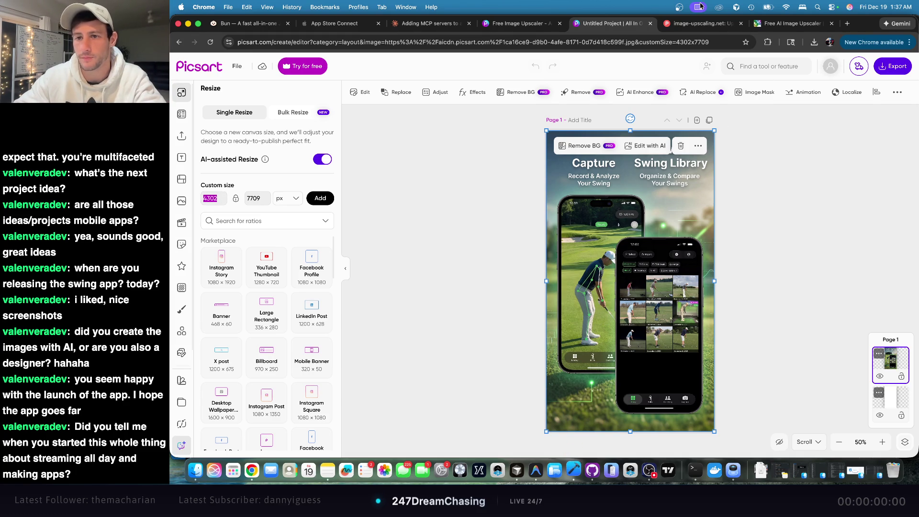
- Go to the StreamElements overlays dashboard in a new tab and edit the 247Live overlay
{"action": "left_click", "coordinate": [849, 23]}
{"action": "type", "text": "streamelements.com/dashboard/overlays"}
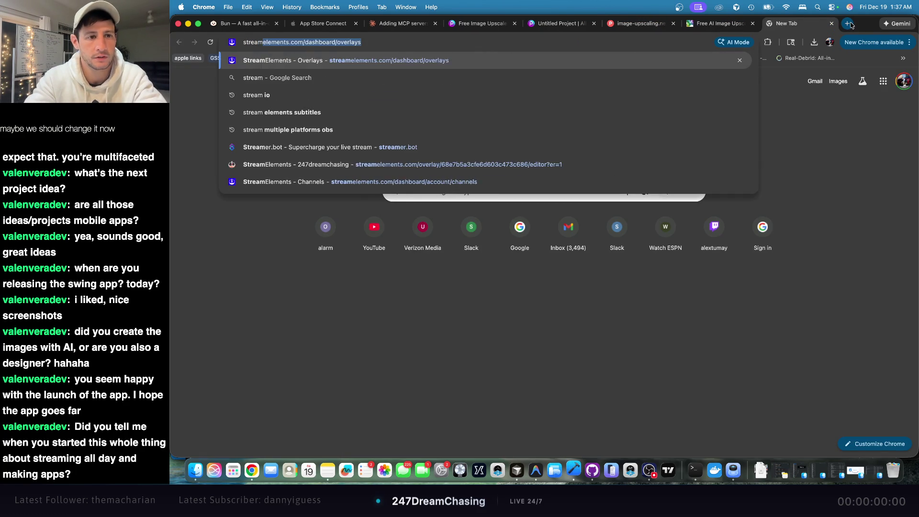
{"action": "key", "text": "Return"}
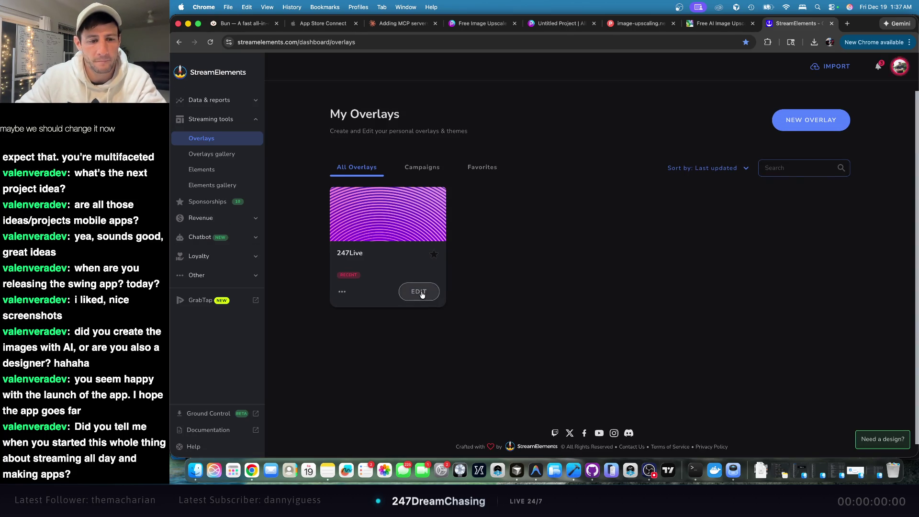
{"action": "left_click", "coordinate": [419, 291]}
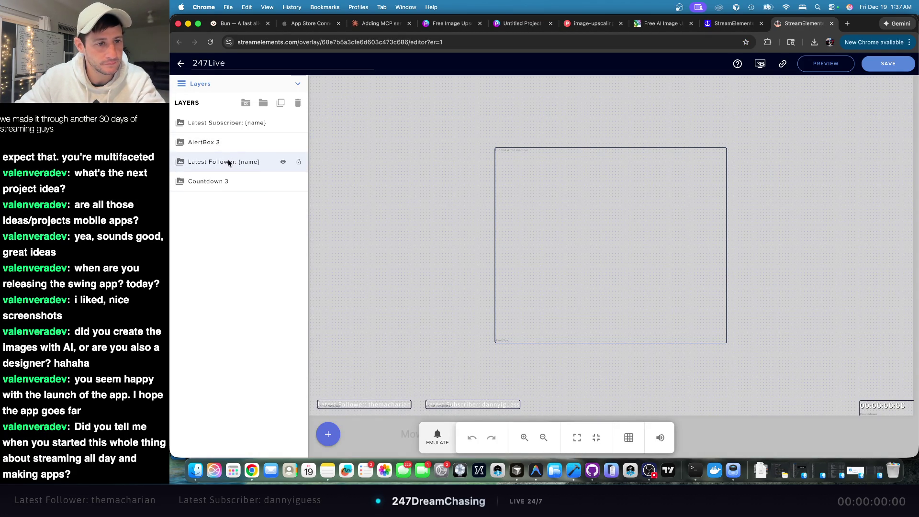
- Set the Countdown 3 layer to 30 days, save the overlay, and close the editor tab
{"action": "left_click", "coordinate": [219, 182]}
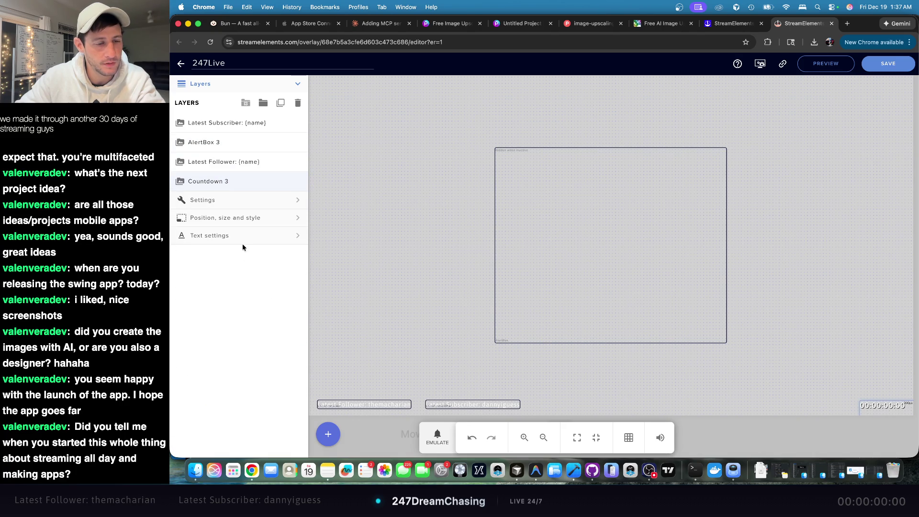
{"action": "left_click", "coordinate": [226, 200]}
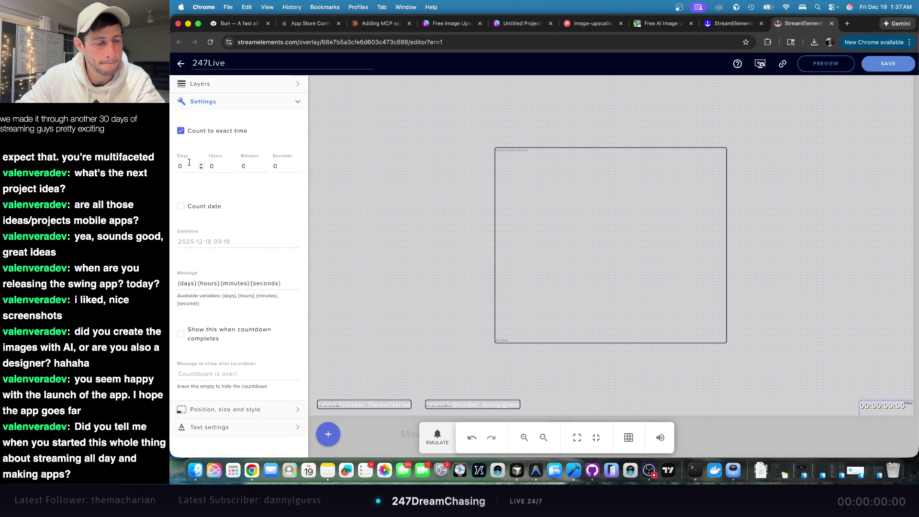
{"action": "double_click", "coordinate": [186, 164]}
{"action": "type", "text": "30"}
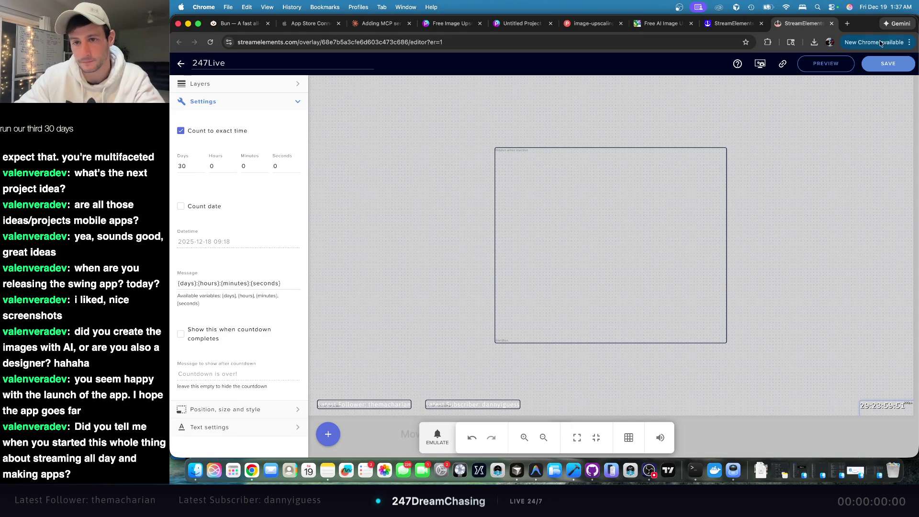
{"action": "left_click", "coordinate": [886, 67]}
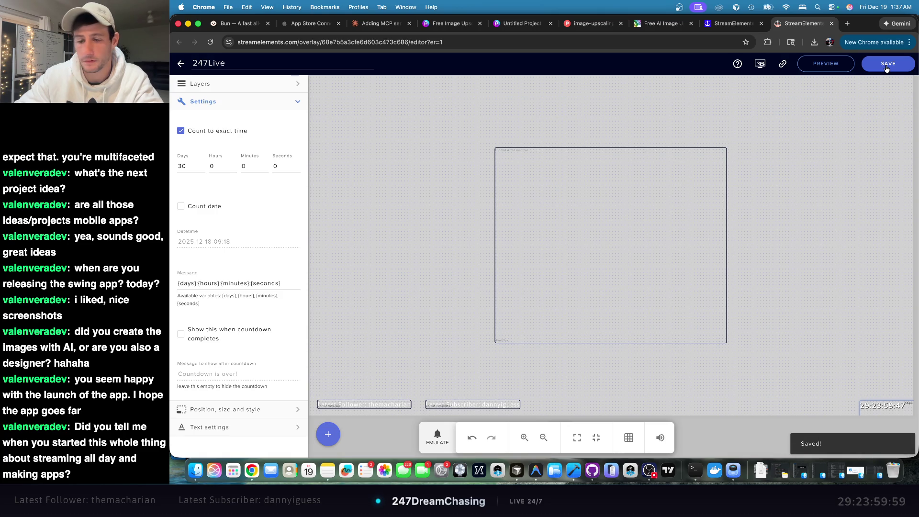
{"action": "left_click", "coordinate": [832, 23]}
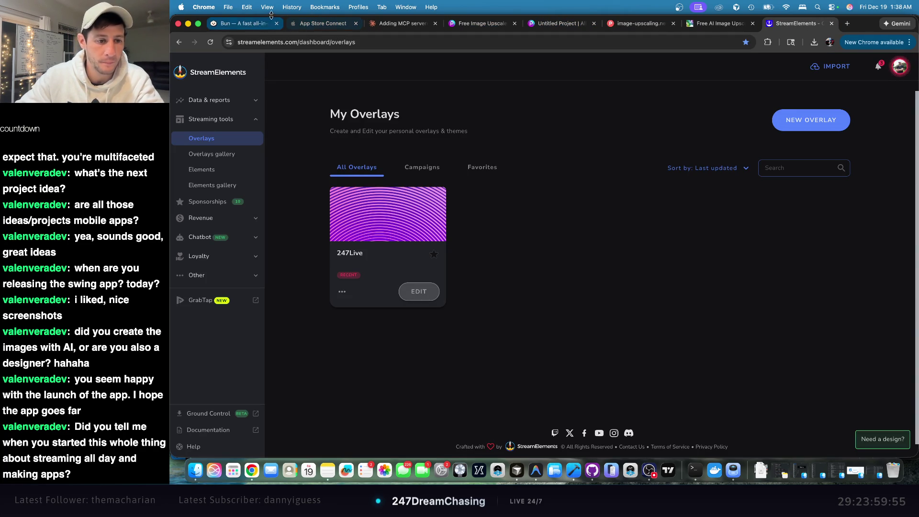
- Close the image-upscaling.net guide tab, visit the Picsart tab, then bring Antigravity forward
{"action": "left_click", "coordinate": [706, 28]}
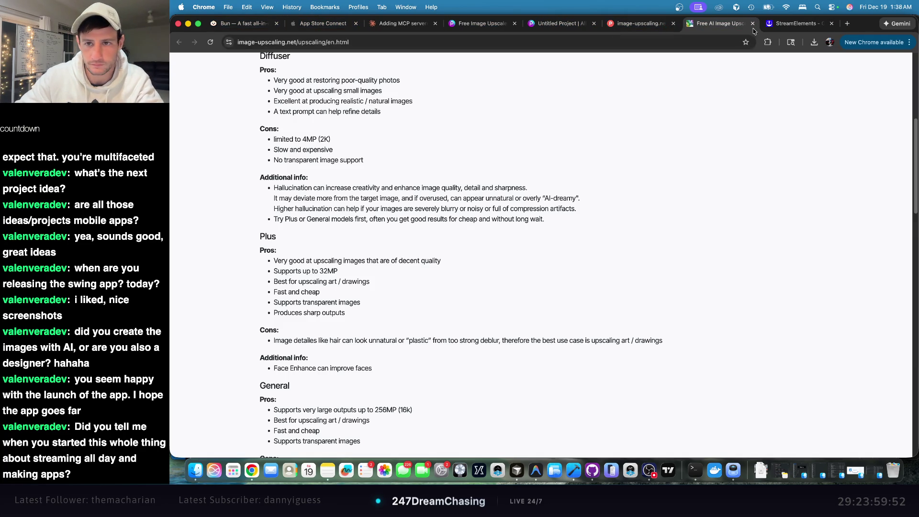
{"action": "left_click", "coordinate": [753, 24]}
{"action": "left_click", "coordinate": [634, 25]}
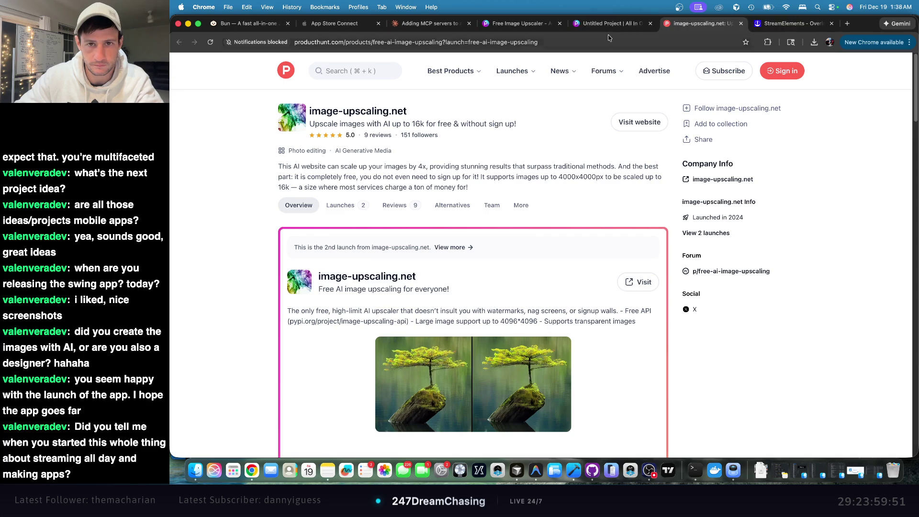
{"action": "left_click", "coordinate": [611, 29]}
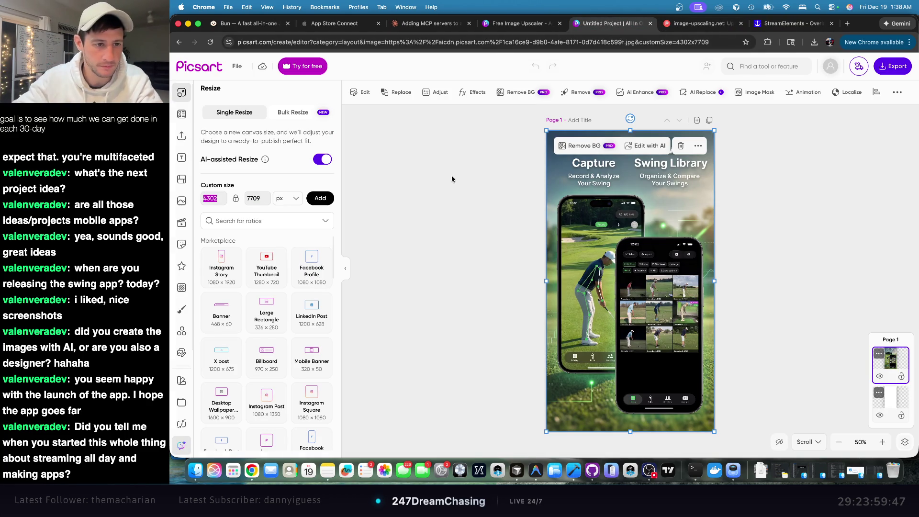
{"action": "key", "text": "super+Tab"}
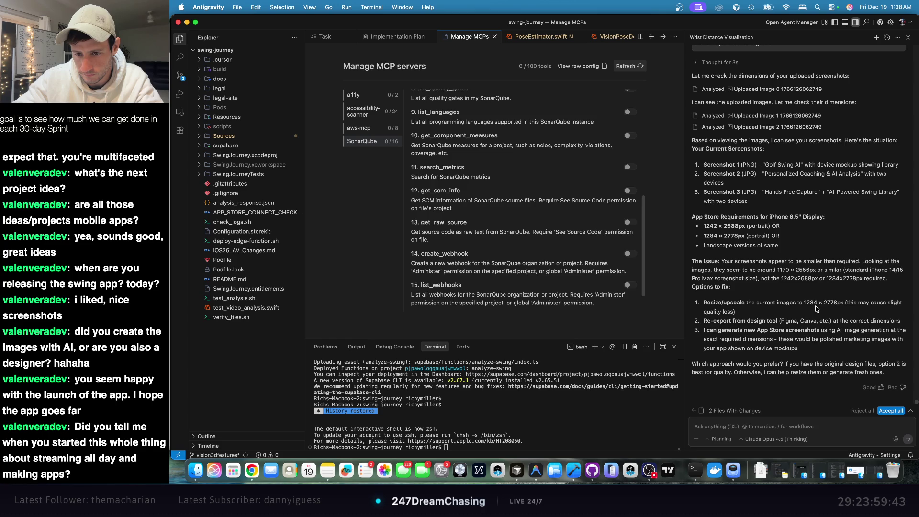
- Copy the 2778px height from the agent's recommended 1284 × 2778 screenshot size
{"action": "double_click", "coordinate": [811, 303]}
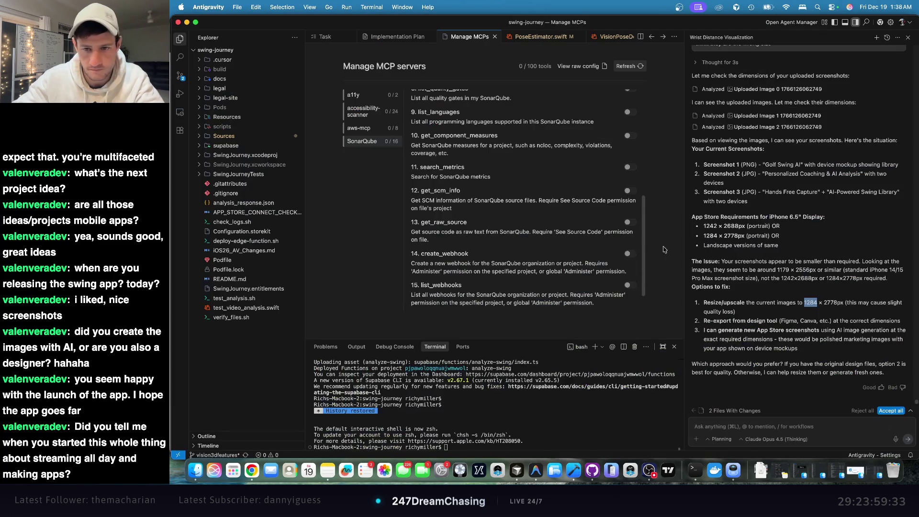
{"action": "double_click", "coordinate": [829, 303]}
{"action": "key", "text": "super+c"}
{"action": "key", "text": "super+Tab"}
- Paste 2778 as the custom height and add a 1550 × 2778 px size
{"action": "left_click", "coordinate": [263, 196]}
{"action": "key", "text": "super+v"}
{"action": "key", "text": "BackSpace"}
{"action": "key", "text": "BackSpace"}
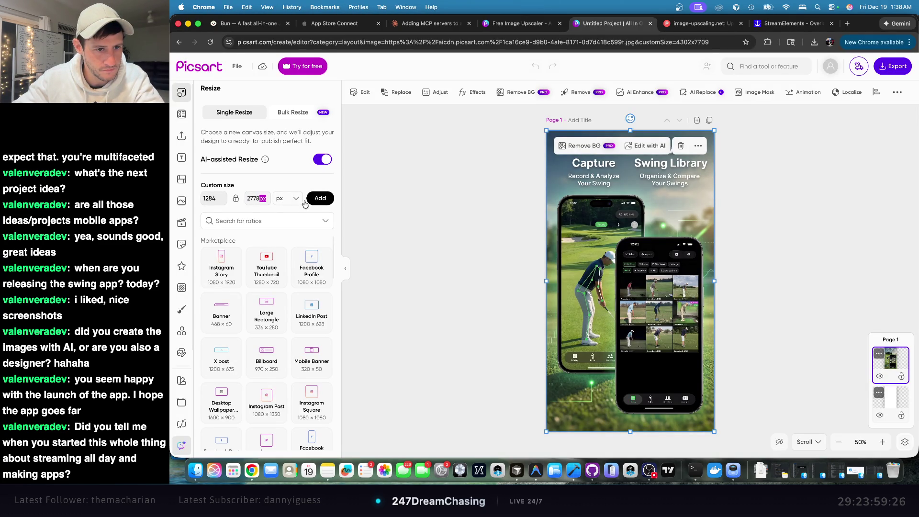
{"action": "left_click", "coordinate": [316, 195]}
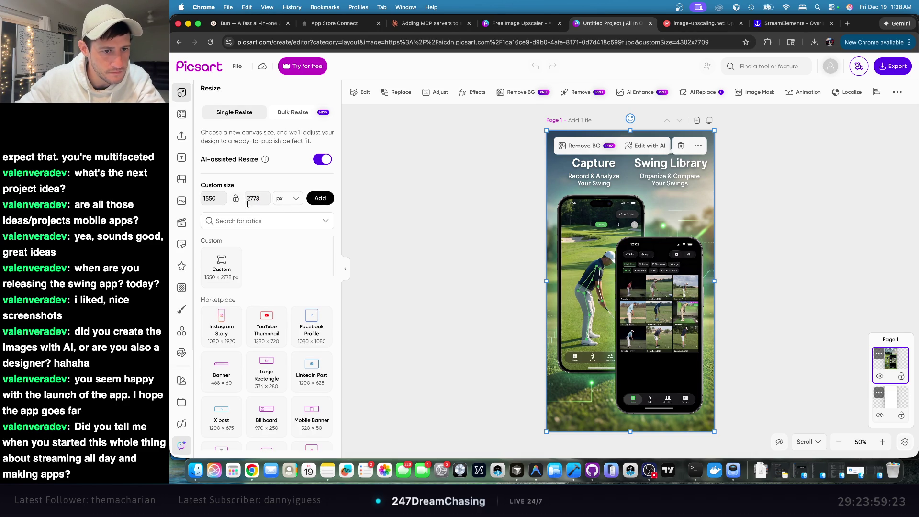
- Change the width to 1284 and add the 1284 × 2778 px custom size
{"action": "key", "text": "super+Tab"}
{"action": "key", "text": "super+Tab"}
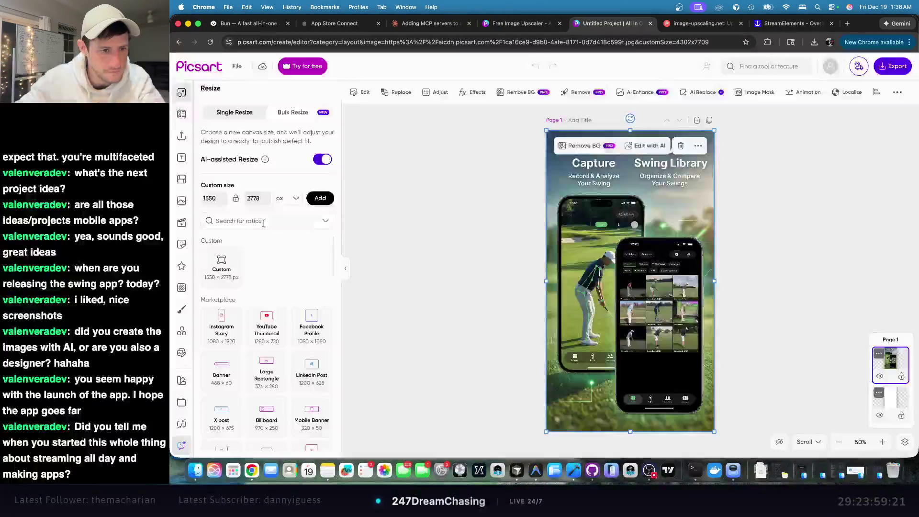
{"action": "key", "text": "super+Tab"}
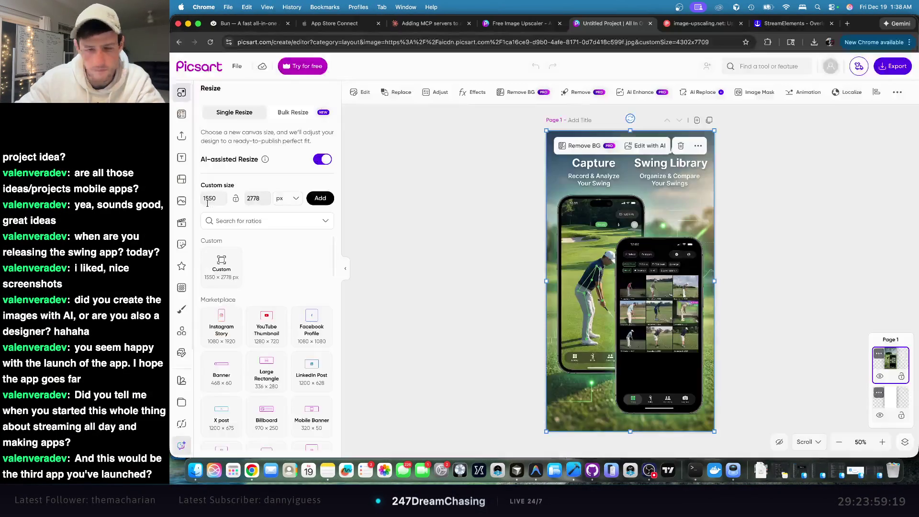
{"action": "key", "text": "super+Tab"}
{"action": "double_click", "coordinate": [214, 199]}
{"action": "type", "text": "1284"}
{"action": "left_click", "coordinate": [320, 198]}
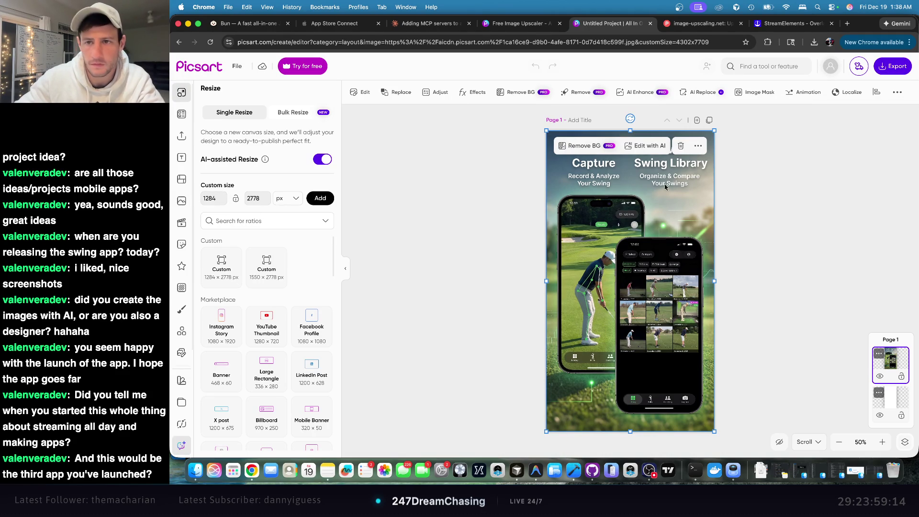
{"action": "left_click", "coordinate": [510, 27]}
{"action": "left_click", "coordinate": [452, 27]}
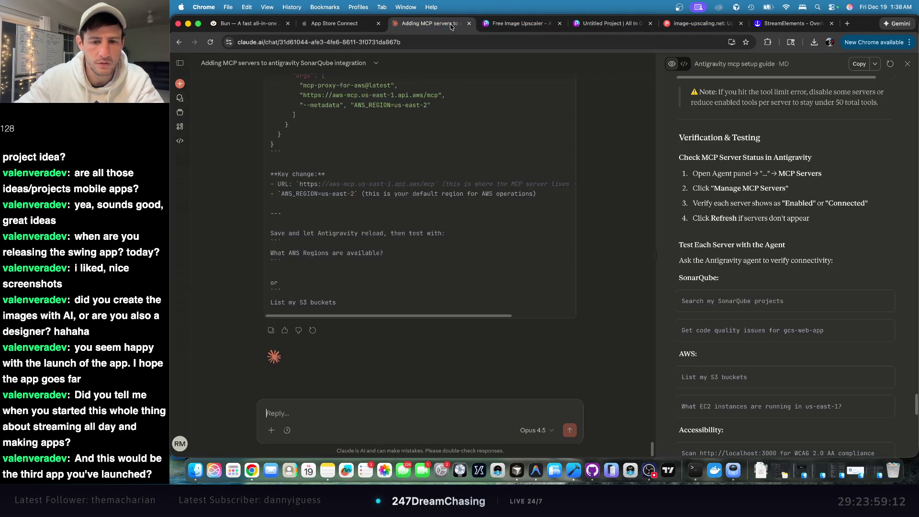
{"action": "left_click", "coordinate": [348, 22]}
{"action": "double_click", "coordinate": [698, 248]}
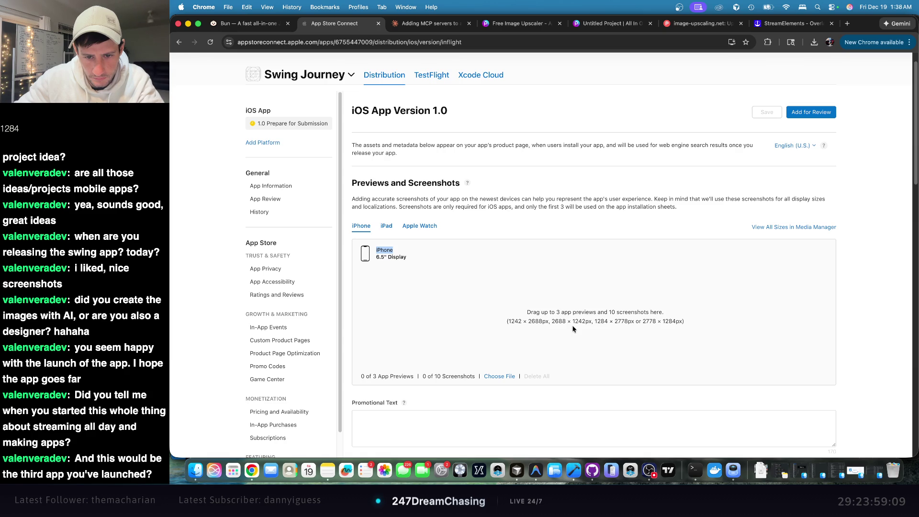
{"action": "triple_click", "coordinate": [601, 322]}
{"action": "left_click_drag", "start_coordinate": [595, 322], "coordinate": [632, 322]}
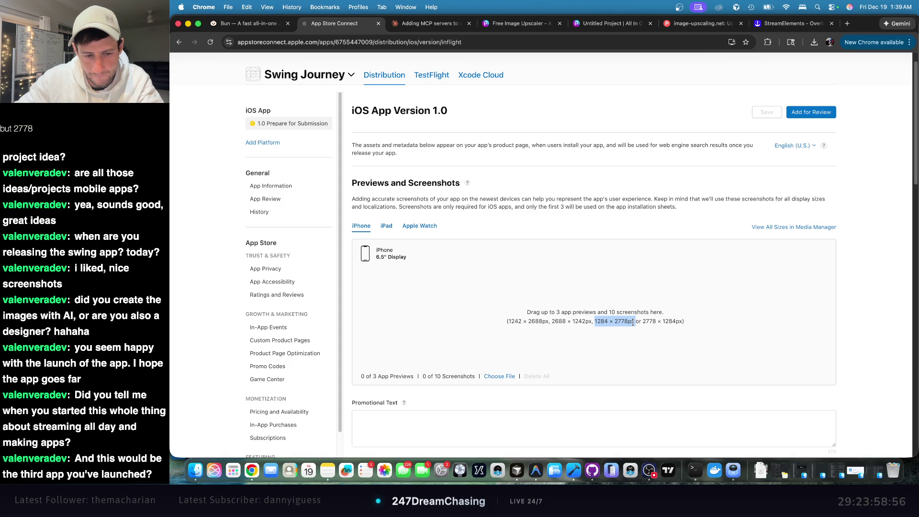
{"action": "key", "text": "super+Tab"}
{"action": "key", "text": "super+Tab"}
- Apply the Custom 1284 × 2778 px canvas, trial-shrink the screenshot, then undo the shrink
{"action": "left_click", "coordinate": [792, 24]}
{"action": "left_click", "coordinate": [699, 24]}
{"action": "left_click", "coordinate": [611, 24]}
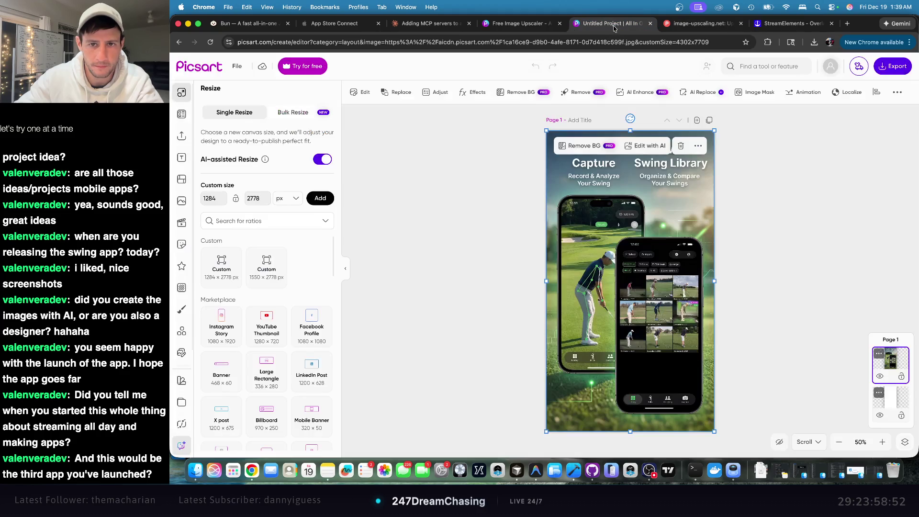
{"action": "left_click", "coordinate": [222, 270]}
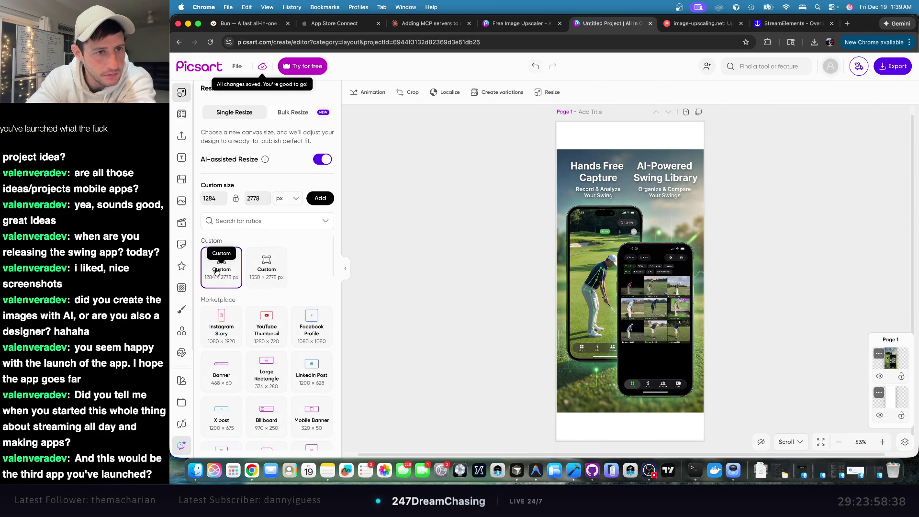
{"action": "left_click", "coordinate": [678, 248]}
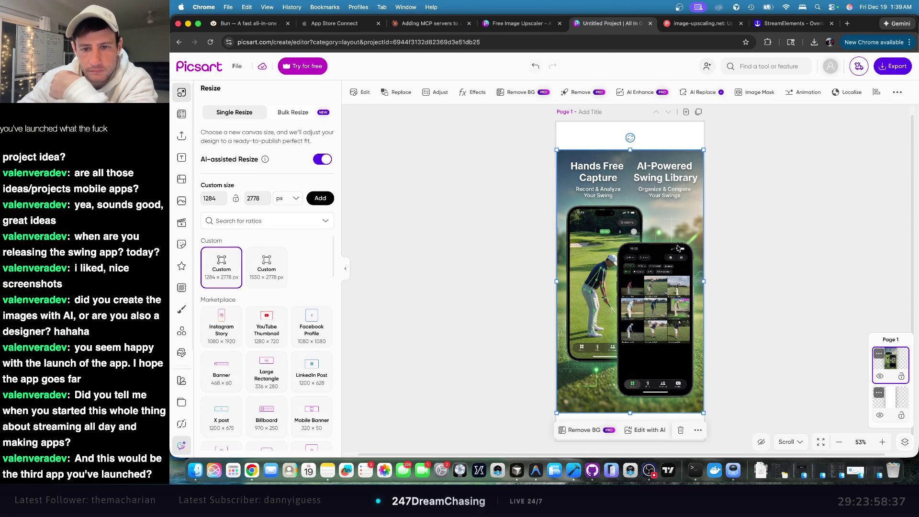
{"action": "mouse_move", "coordinate": [559, 151]}
{"action": "left_mouse_down"}
{"action": "mouse_move", "coordinate": [509, 115]}
{"action": "mouse_move", "coordinate": [592, 189]}
{"action": "left_mouse_up"}
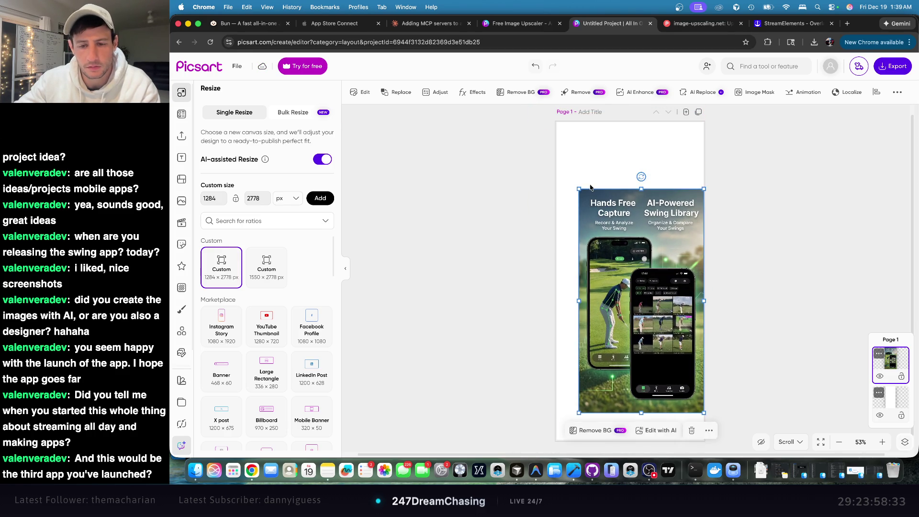
{"action": "key", "text": "cmd+z"}
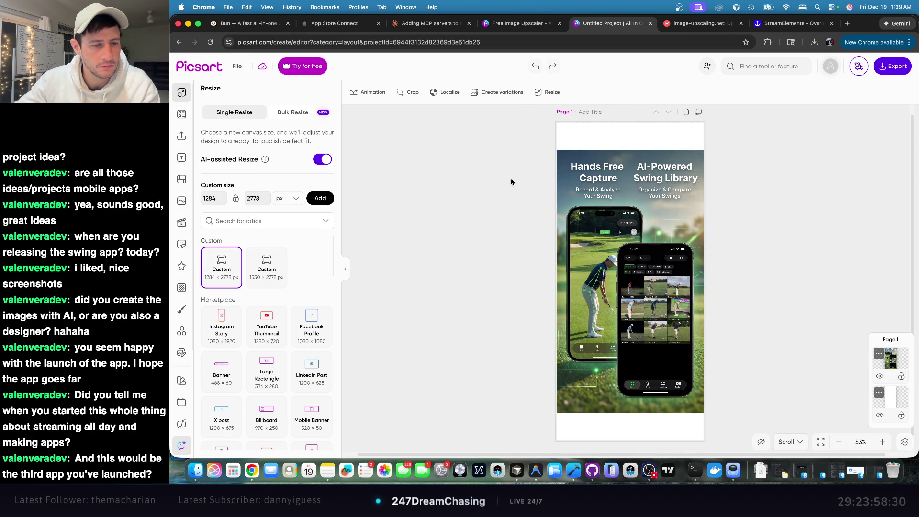
{"action": "left_click", "coordinate": [551, 24]}
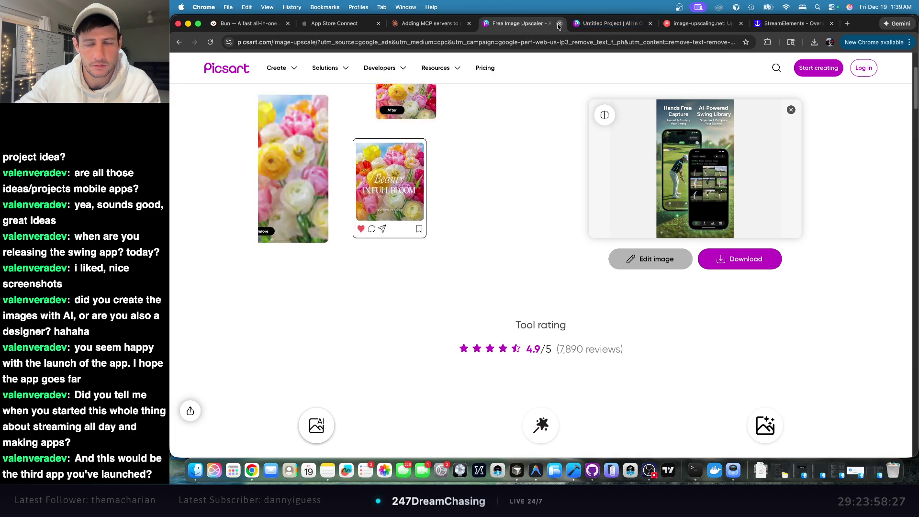
- Close the Free Image Upscaler tab and reopen the accidentally closed App Store Connect tab
{"action": "left_click", "coordinate": [559, 24]}
{"action": "left_click", "coordinate": [613, 23]}
{"action": "left_click", "coordinate": [704, 23]}
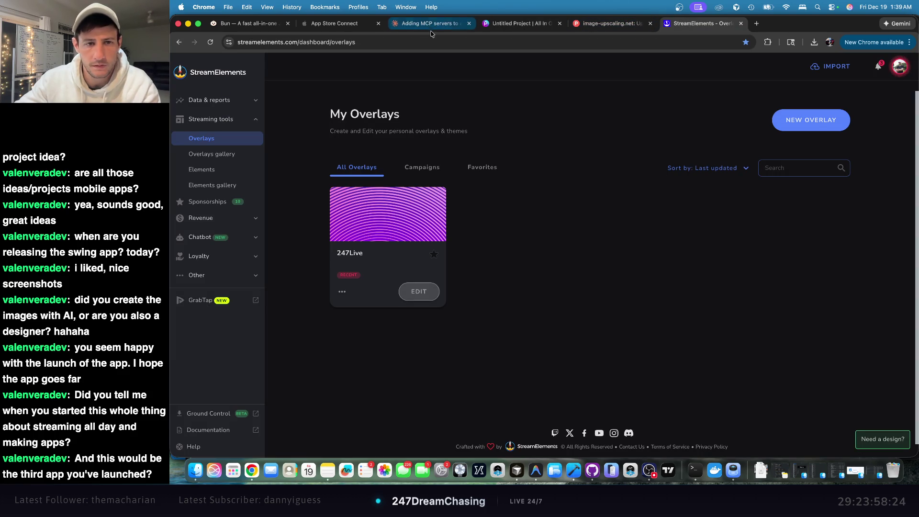
{"action": "left_click", "coordinate": [455, 23]}
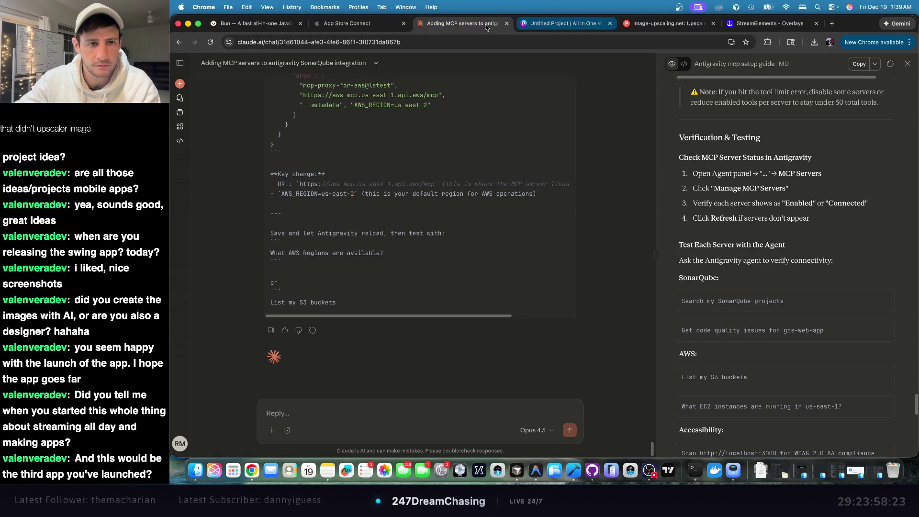
{"action": "left_click", "coordinate": [366, 24]}
{"action": "left_click", "coordinate": [404, 23]}
{"action": "left_click", "coordinate": [540, 21]}
{"action": "key", "text": "super+shift+t"}
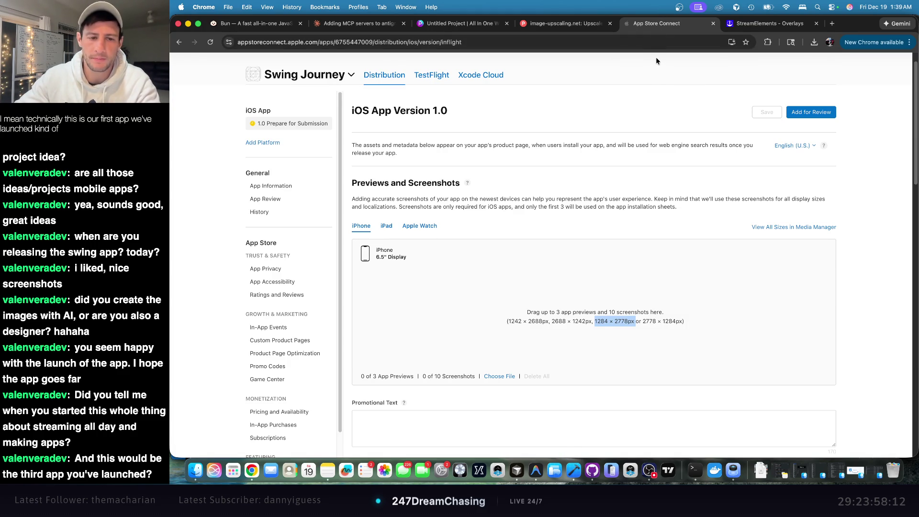
- Select the 1242 width in App Store Connect's accepted screenshot sizes list
{"action": "left_click", "coordinate": [667, 293]}
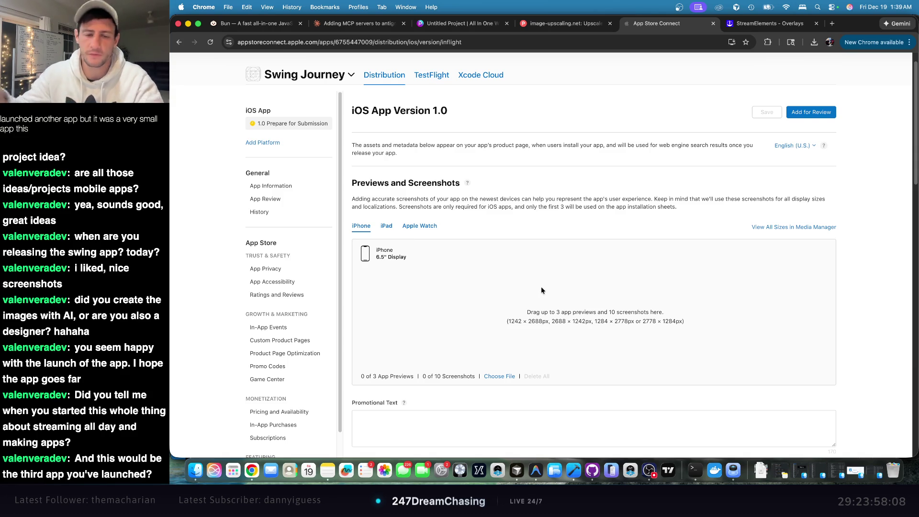
{"action": "left_click_drag", "start_coordinate": [509, 322], "coordinate": [521, 321]}
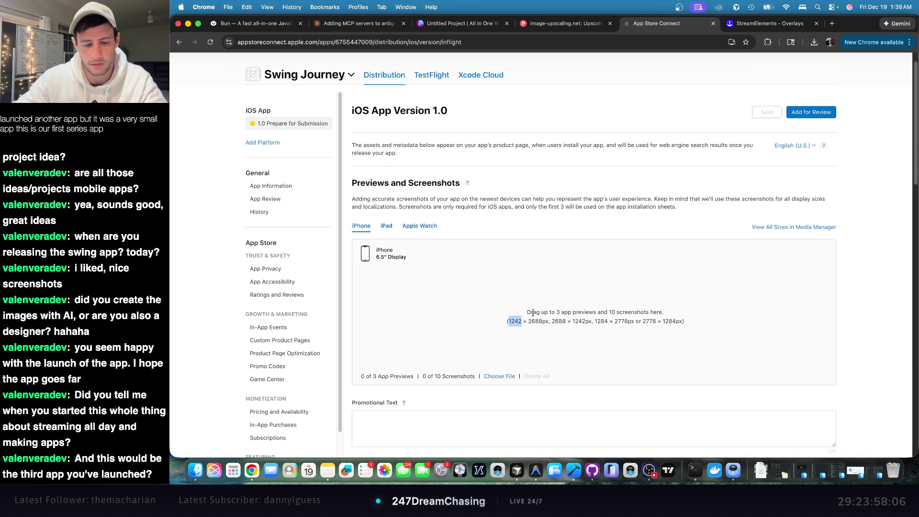
{"action": "left_click", "coordinate": [766, 23]}
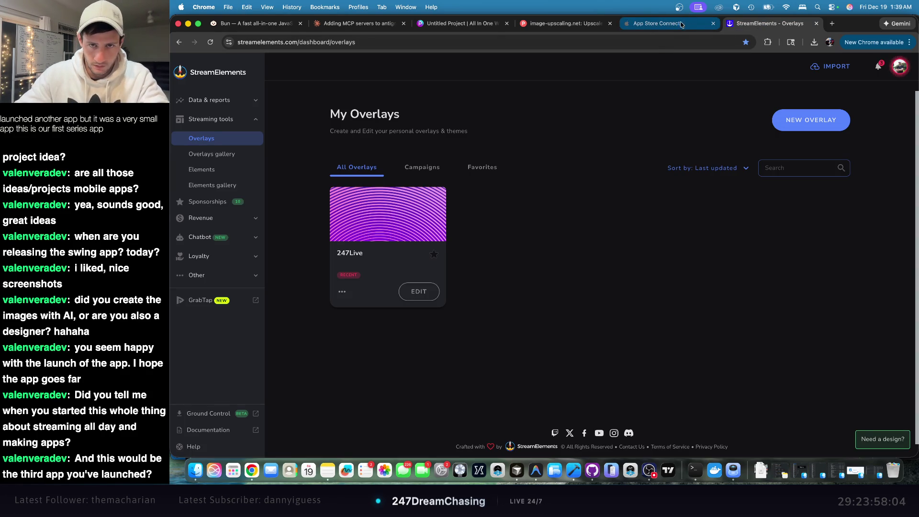
{"action": "left_click", "coordinate": [567, 25]}
{"action": "left_click", "coordinate": [460, 23]}
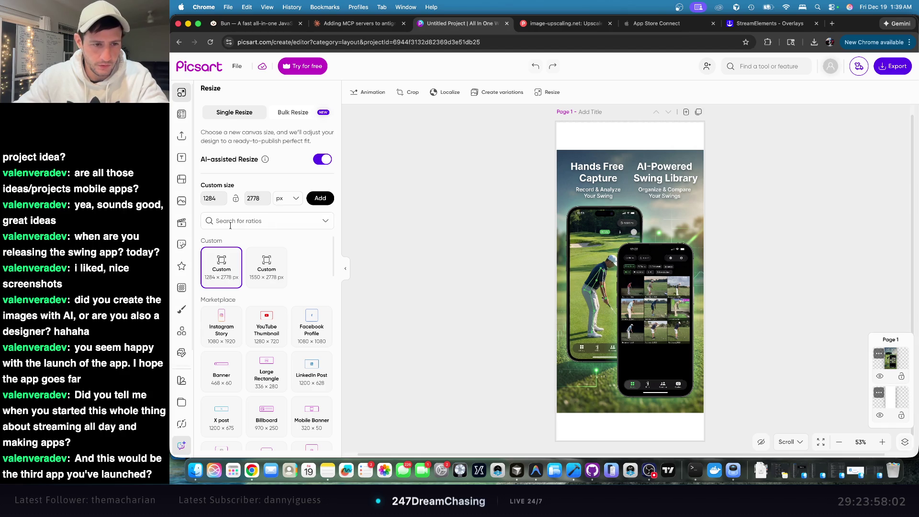
{"action": "left_click", "coordinate": [771, 24]}
- Copy 2688 from App Store Connect and paste it over Picsart's 2778 height
{"action": "left_click", "coordinate": [675, 25]}
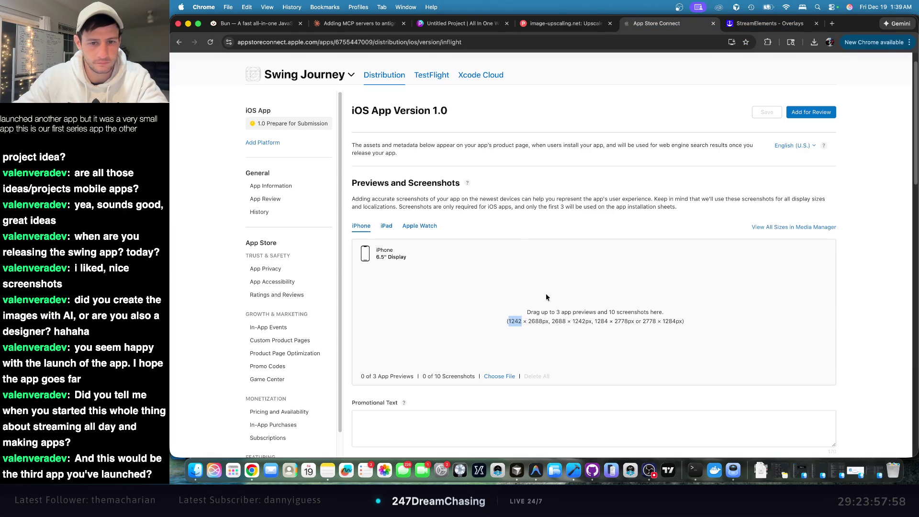
{"action": "double_click", "coordinate": [538, 321]}
{"action": "left_click", "coordinate": [378, 25]}
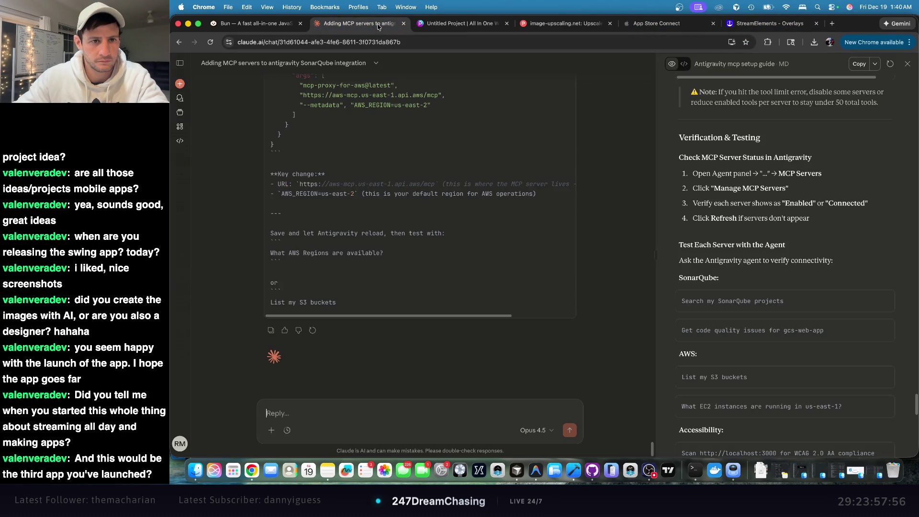
{"action": "left_click", "coordinate": [460, 23]}
{"action": "double_click", "coordinate": [260, 203]}
{"action": "key", "text": "super+v"}
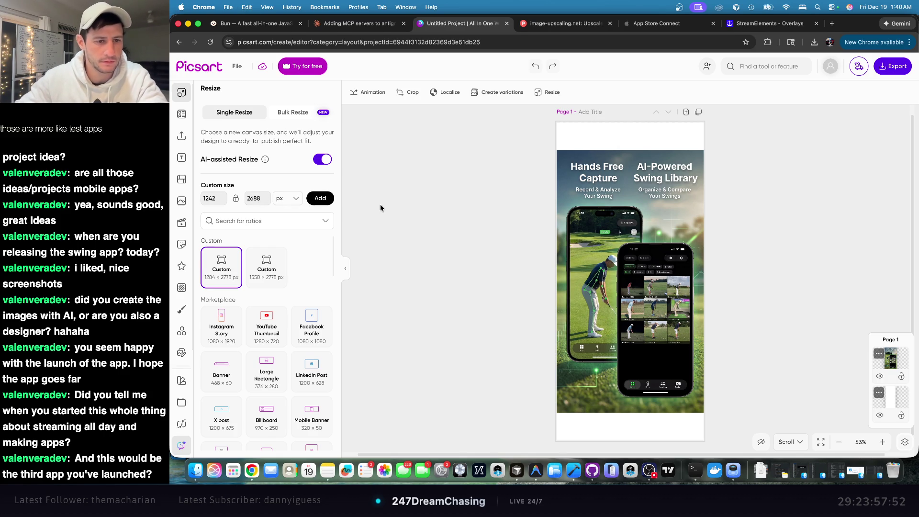
- Save 1242 × 2688 as a custom size, resize the design to it, and inspect the stretching
{"action": "left_click", "coordinate": [320, 198]}
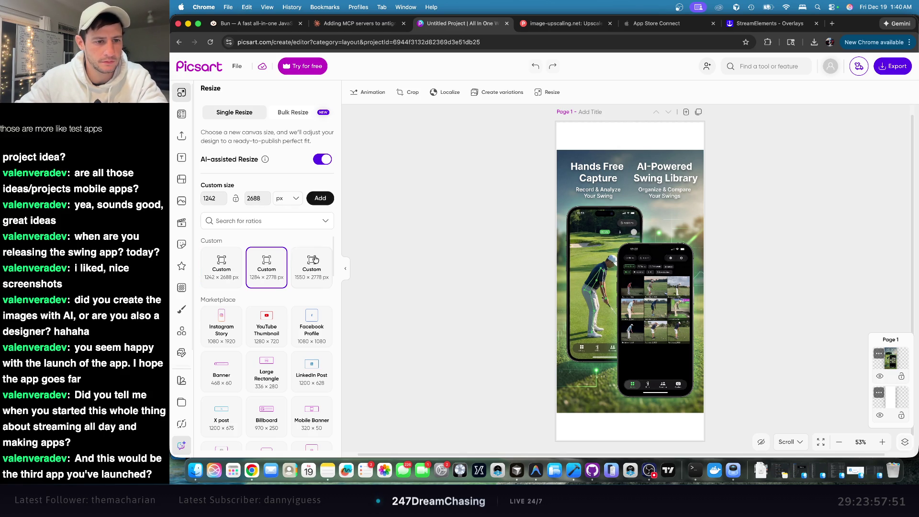
{"action": "left_click", "coordinate": [230, 274]}
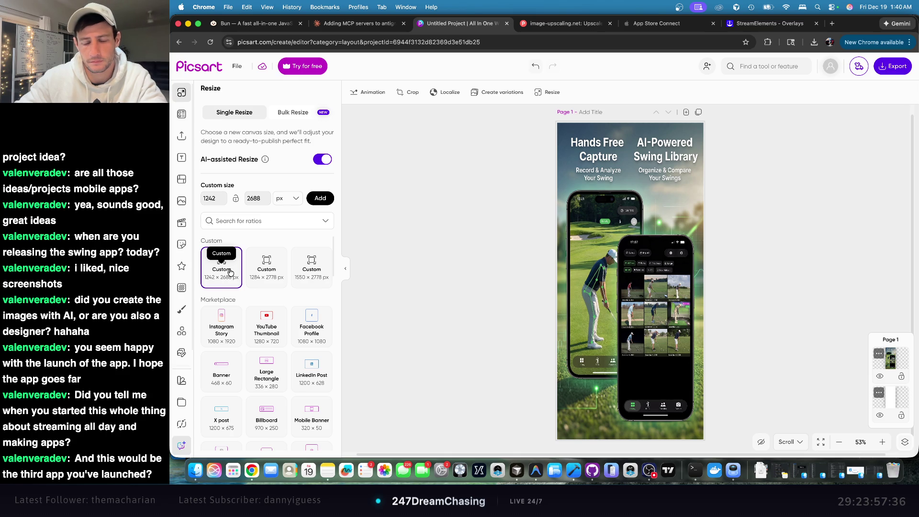
{"action": "scroll", "coordinate": [761, 306], "scroll_direction": "up", "scroll_amount": 1}
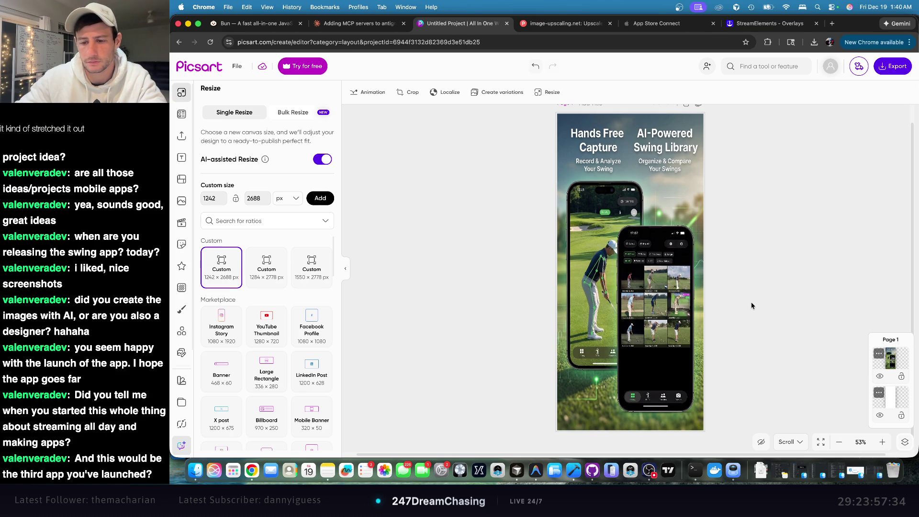
{"action": "scroll", "coordinate": [752, 305], "scroll_direction": "down", "scroll_amount": 1}
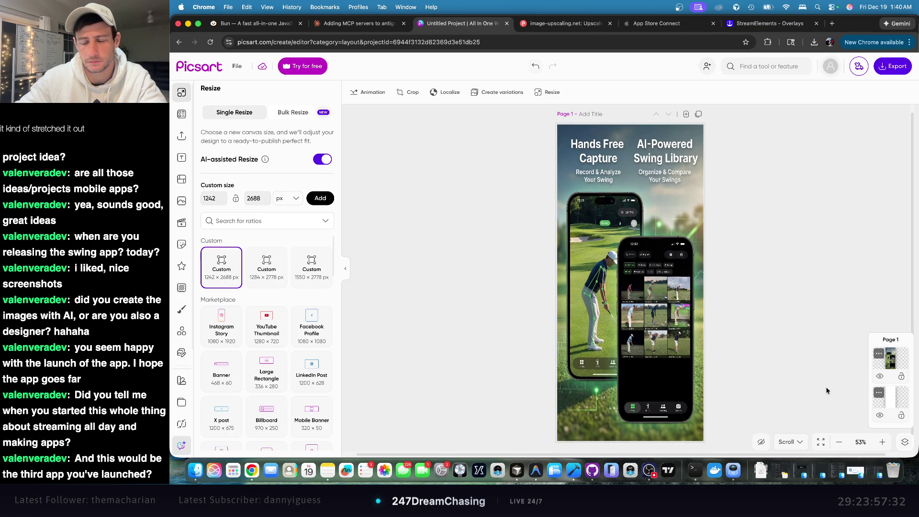
{"action": "left_click", "coordinate": [839, 442]}
{"action": "left_click", "coordinate": [839, 442]}
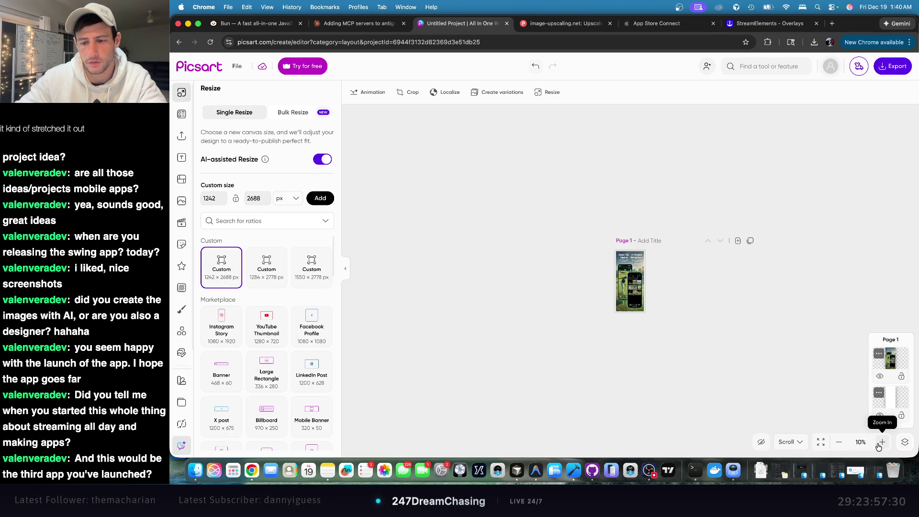
{"action": "left_click", "coordinate": [881, 442]}
{"action": "scroll", "coordinate": [771, 272], "scroll_direction": "down", "scroll_amount": 5}
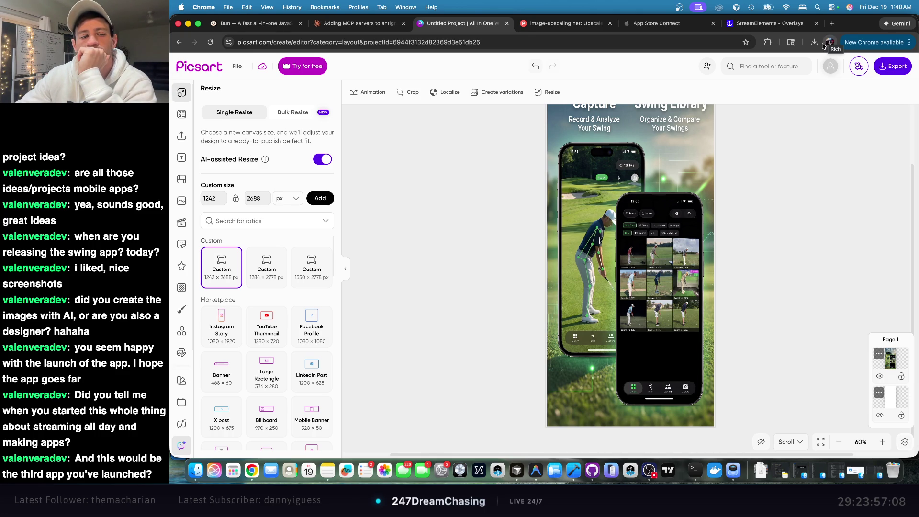
{"action": "mouse_move", "coordinate": [266, 163]}
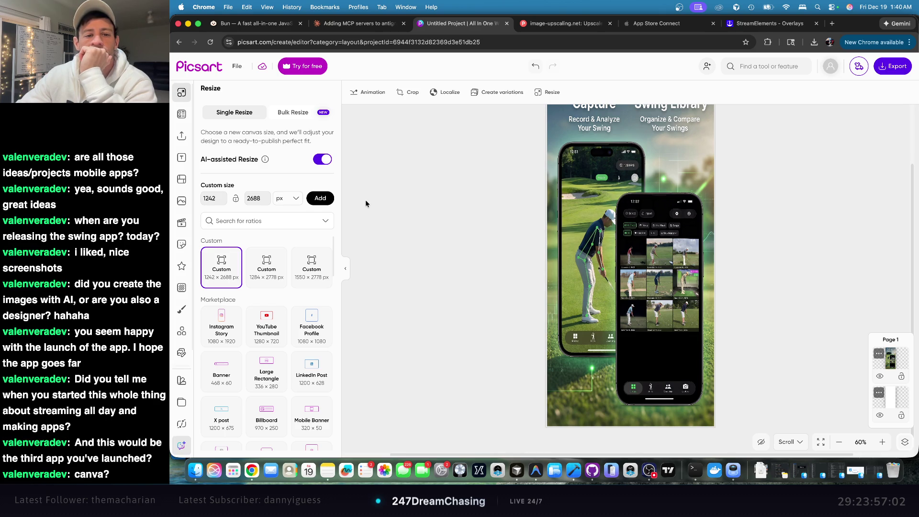
{"action": "left_click", "coordinate": [547, 93]}
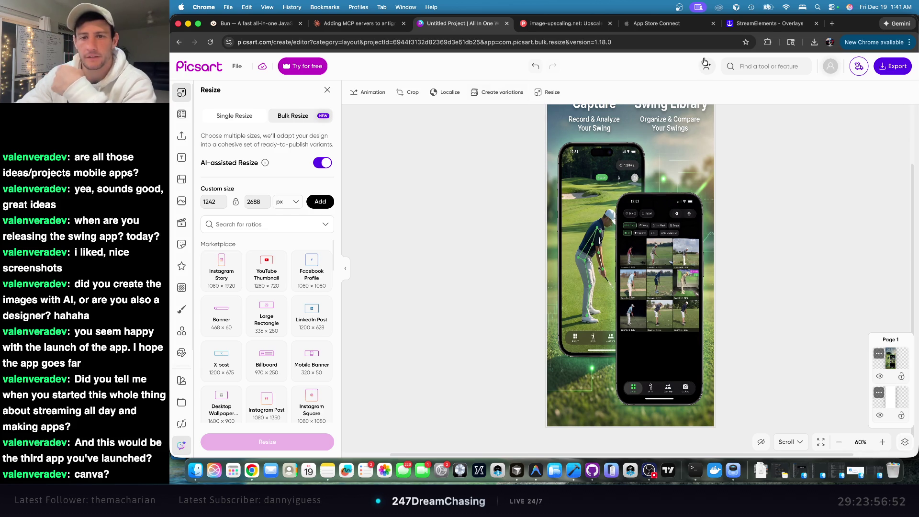
- Search the web for 'canva' and open the Canva website
{"action": "left_click", "coordinate": [631, 43]}
{"action": "type", "text": "canva"}
{"action": "key", "text": "Return"}
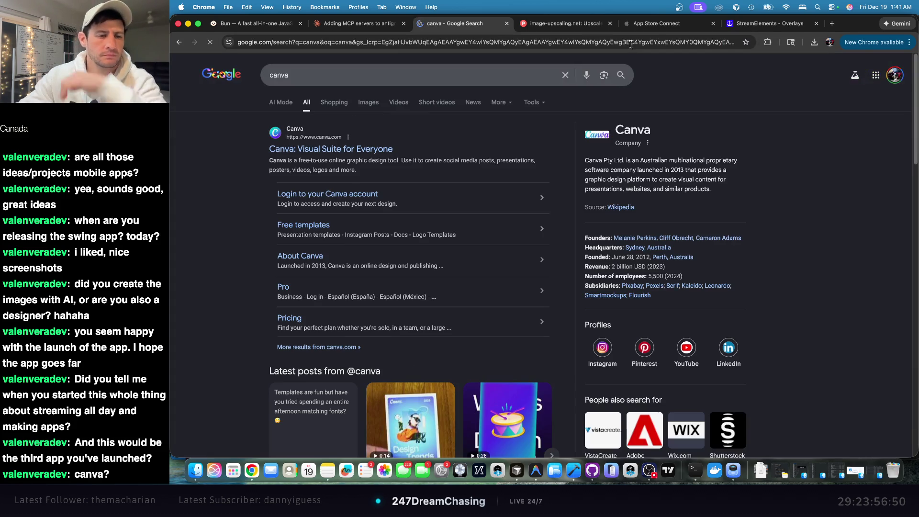
{"action": "left_click", "coordinate": [341, 156]}
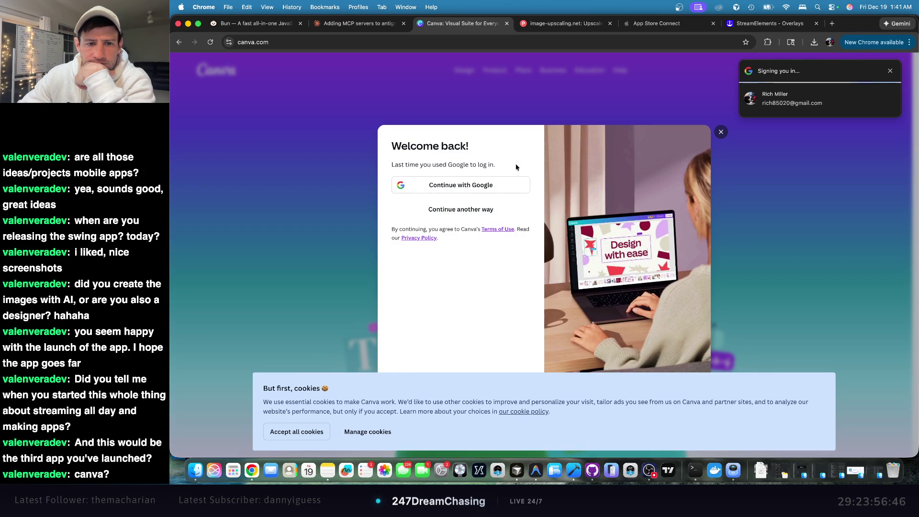
- Sign in to Canva with a Google account and dismiss the Canva Business offer
{"action": "left_click", "coordinate": [509, 185]}
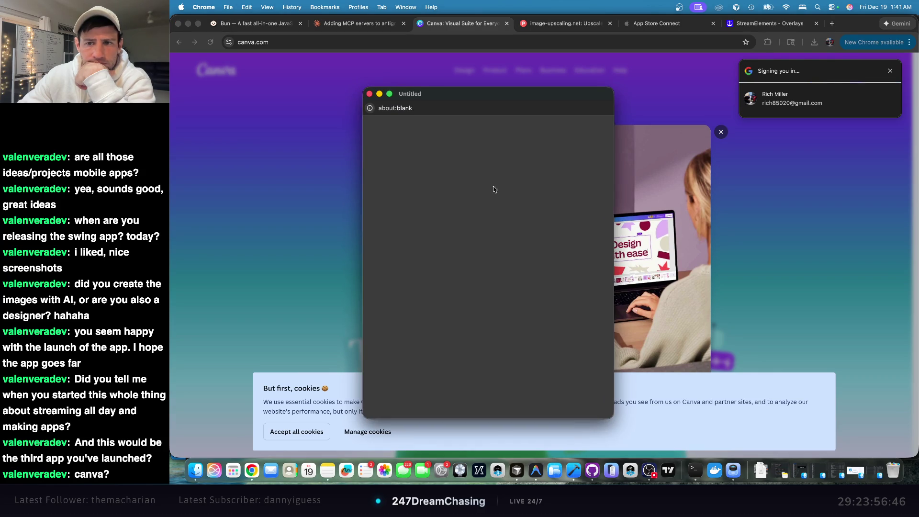
{"action": "left_click", "coordinate": [571, 275]}
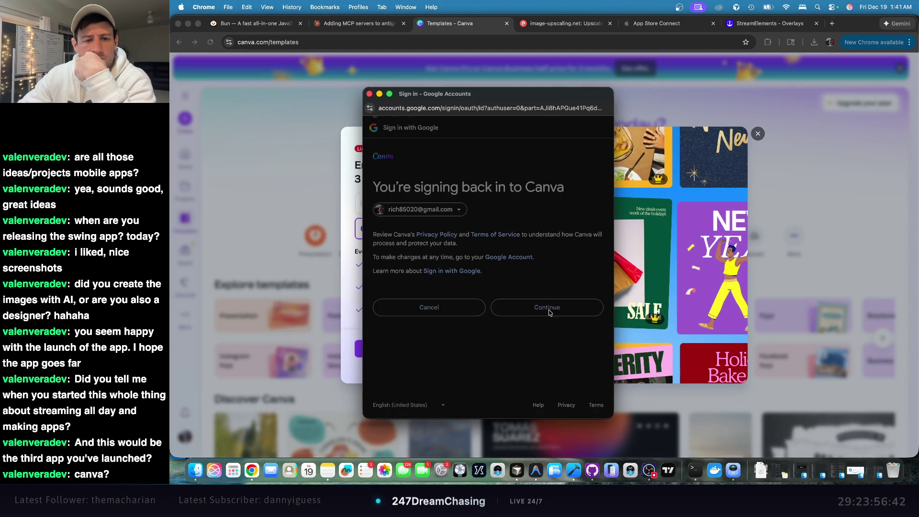
{"action": "left_click", "coordinate": [548, 309]}
{"action": "left_click", "coordinate": [757, 134]}
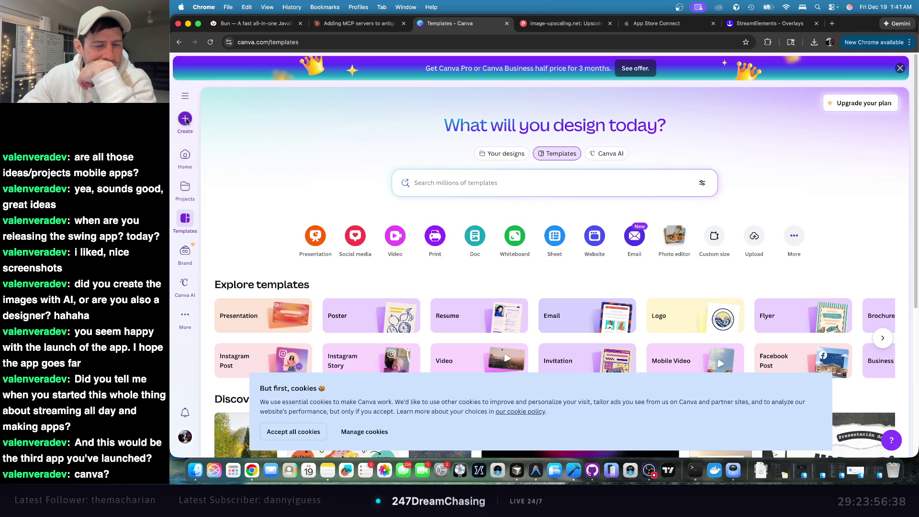
- Start a new design, accept all cookies, and choose to upload a photo in Photo editor
{"action": "left_click", "coordinate": [185, 118]}
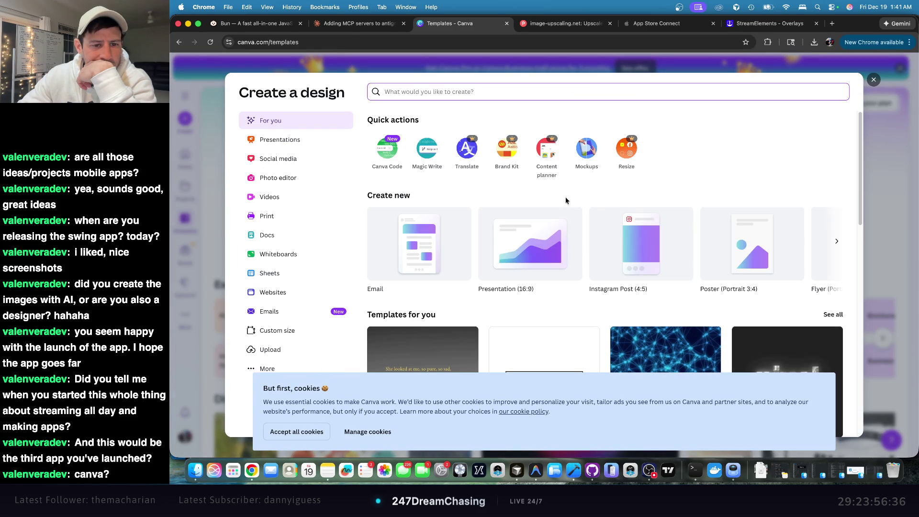
{"action": "left_click", "coordinate": [289, 437]}
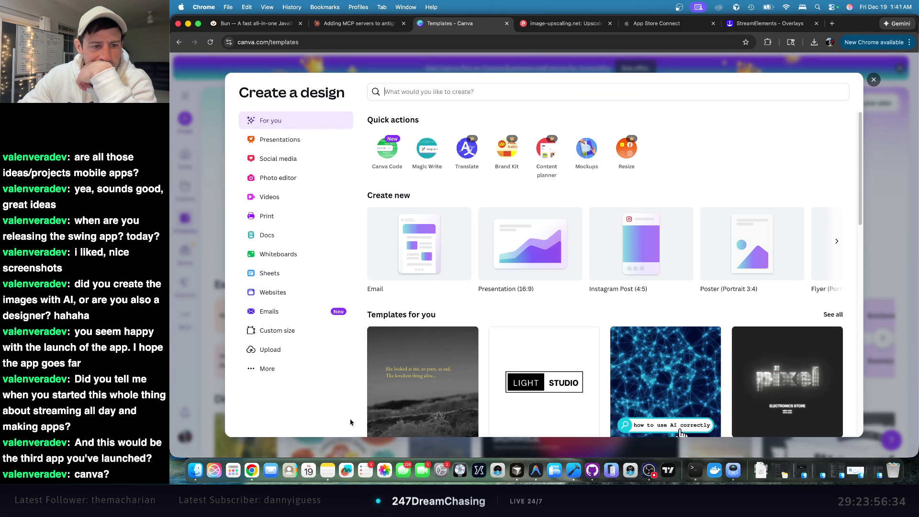
{"action": "scroll", "coordinate": [463, 310], "scroll_direction": "down", "scroll_amount": 3}
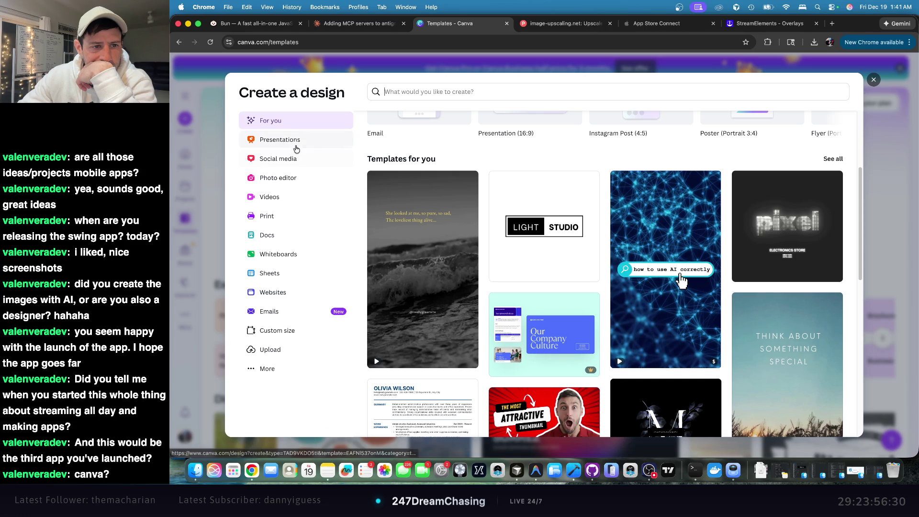
{"action": "left_click", "coordinate": [287, 179]}
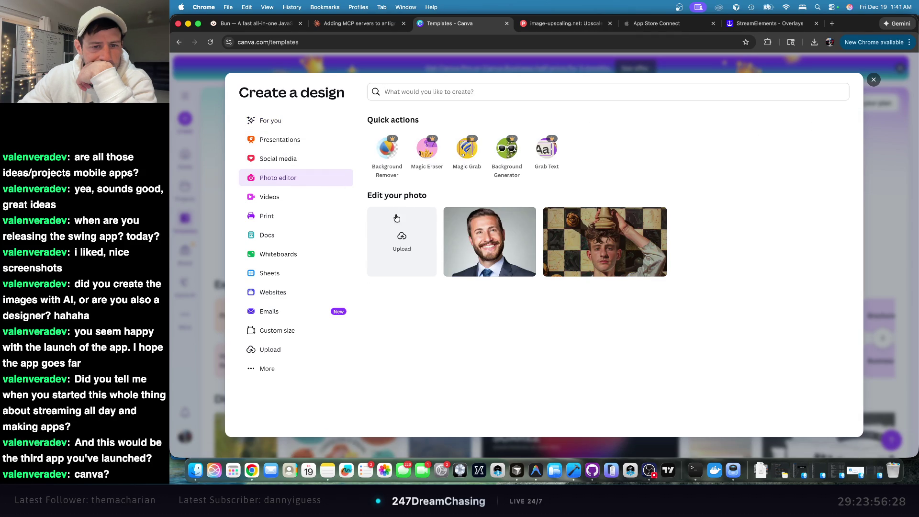
{"action": "left_click", "coordinate": [406, 237]}
- Open the golf app screenshot and auto-adjust its colours
{"action": "double_click", "coordinate": [489, 123]}
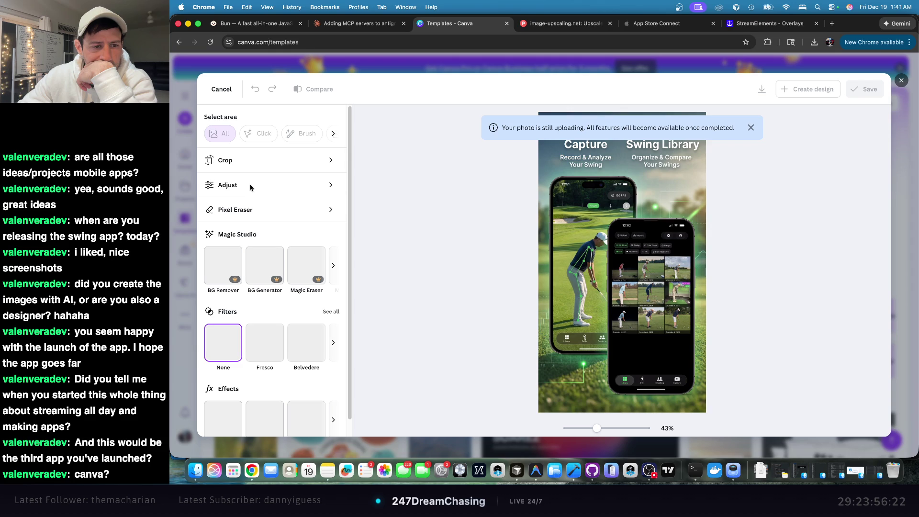
{"action": "left_click", "coordinate": [328, 187]}
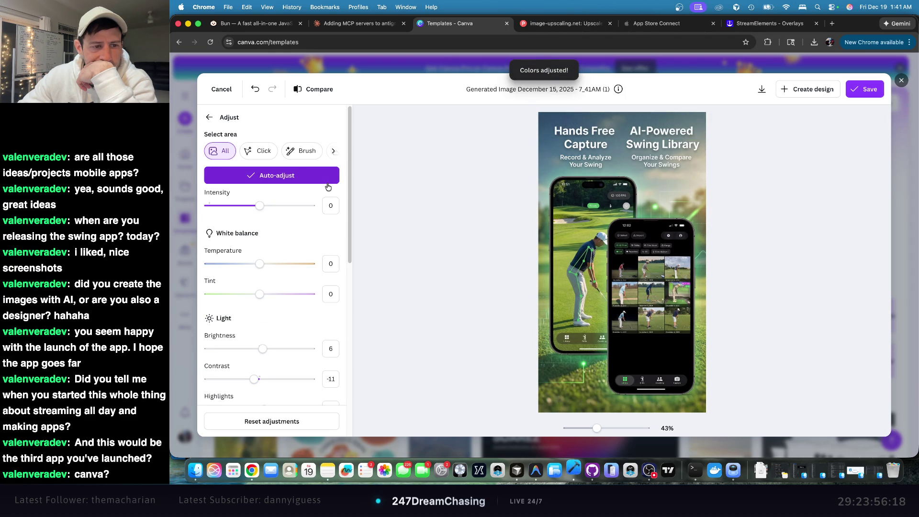
{"action": "left_click", "coordinate": [207, 118]}
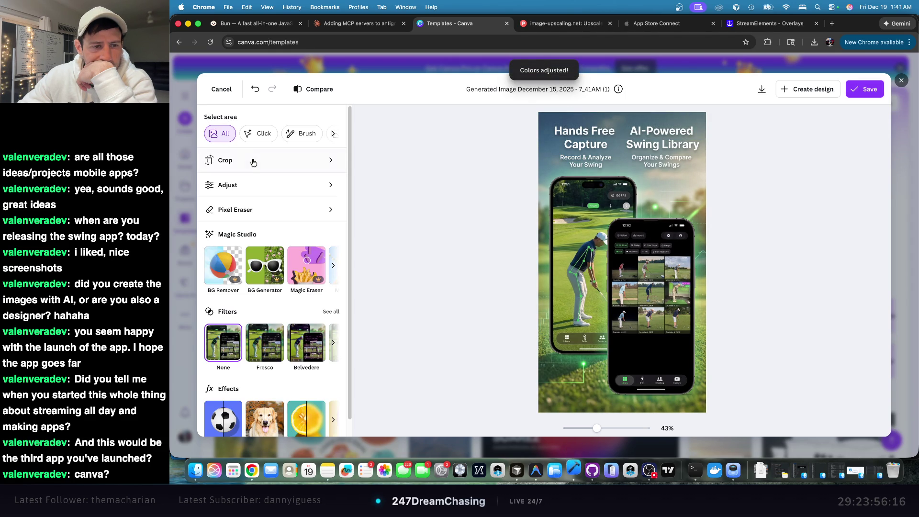
- Crop the screenshot to a 2:3 aspect ratio
{"action": "left_click", "coordinate": [276, 165]}
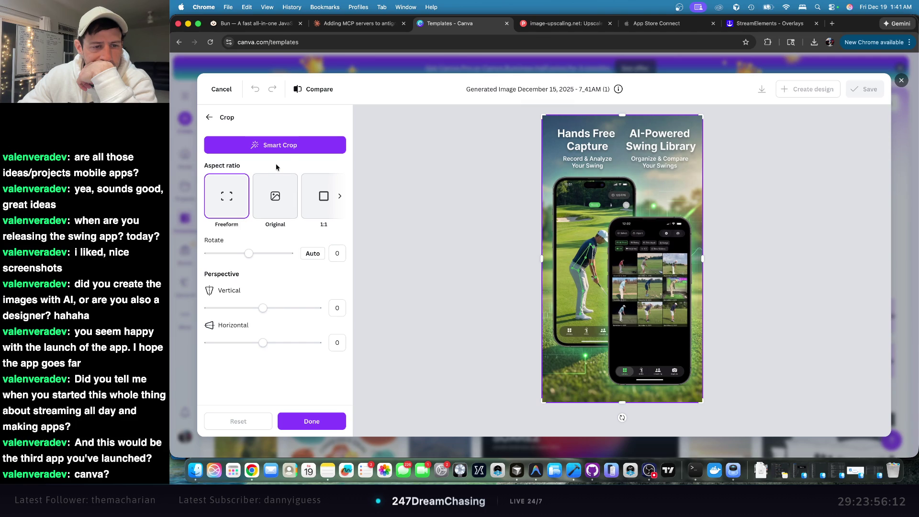
{"action": "left_click", "coordinate": [341, 196]}
{"action": "left_click", "coordinate": [341, 196]}
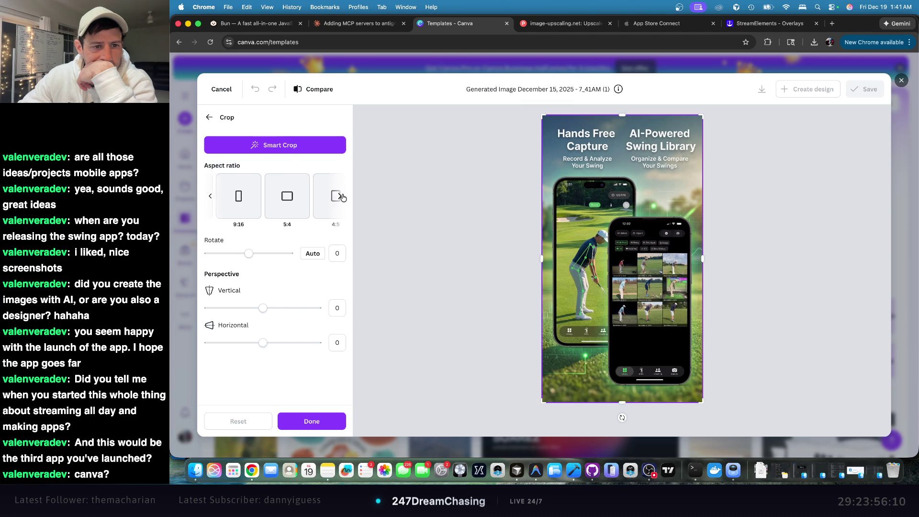
{"action": "left_click", "coordinate": [341, 196]}
{"action": "left_click", "coordinate": [341, 196]}
{"action": "left_click", "coordinate": [343, 198]}
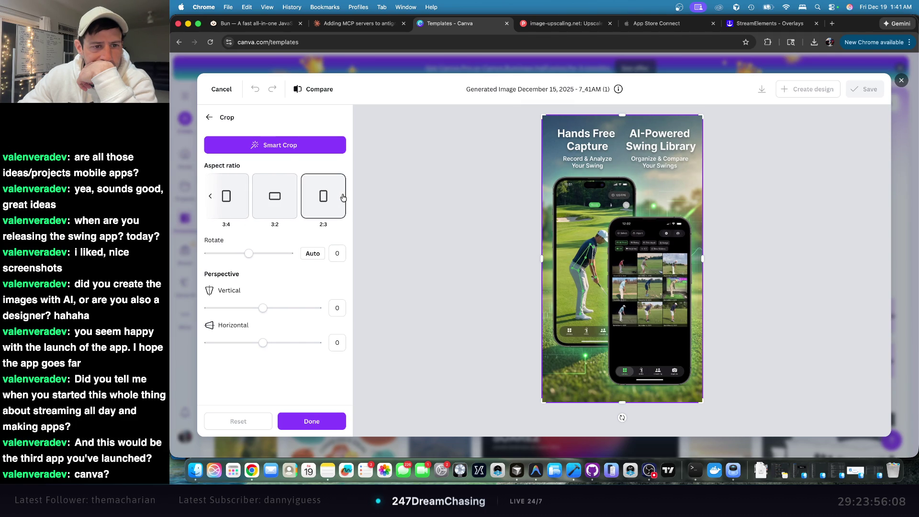
{"action": "left_click", "coordinate": [210, 200]}
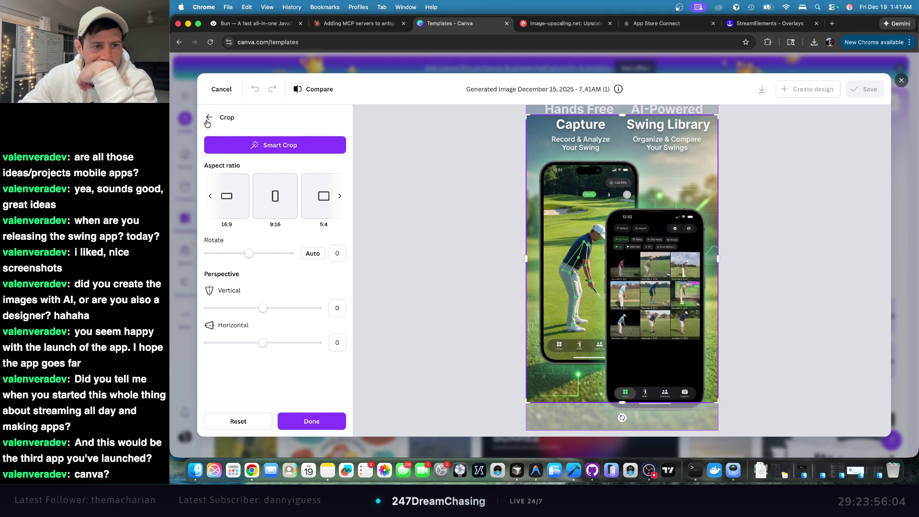
{"action": "left_click", "coordinate": [207, 117]}
{"action": "scroll", "coordinate": [276, 228], "scroll_direction": "down", "scroll_amount": 1}
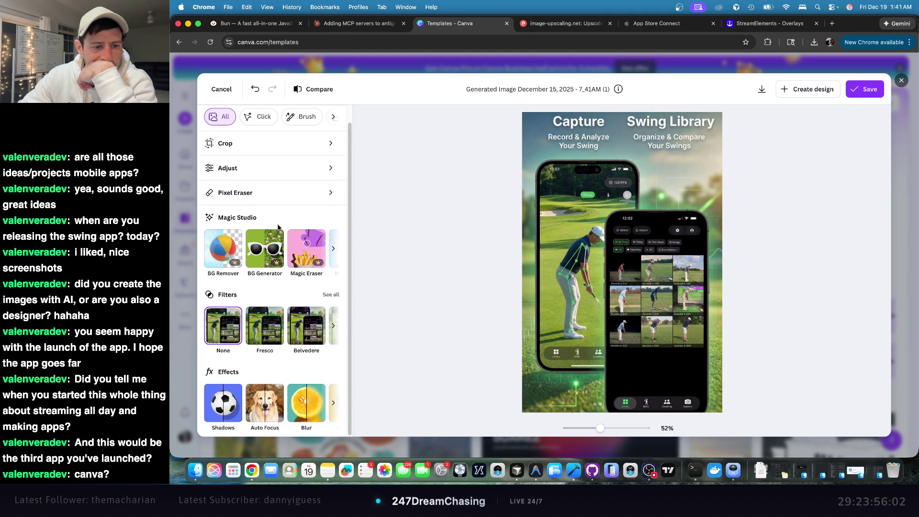
- Review the image adjustment sliders without changing anything
{"action": "scroll", "coordinate": [278, 223], "scroll_direction": "up", "scroll_amount": 1}
{"action": "left_click", "coordinate": [317, 184]}
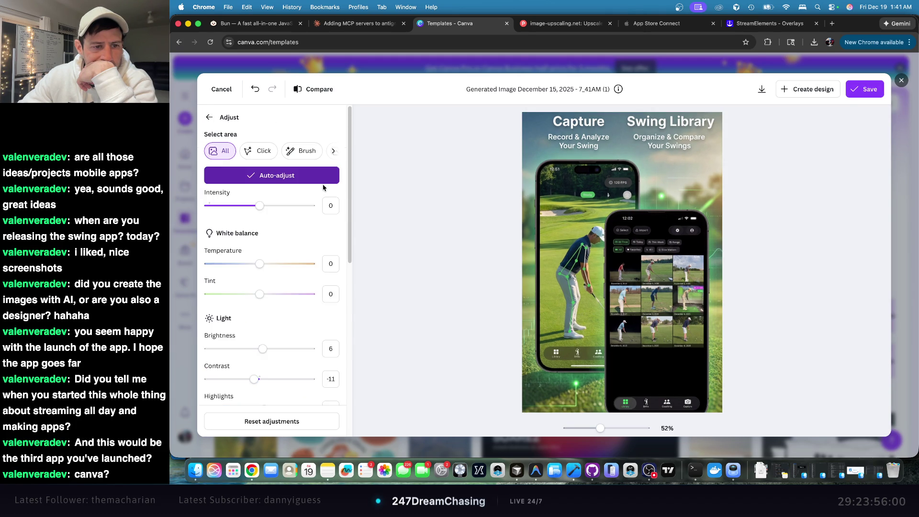
{"action": "scroll", "coordinate": [318, 239], "scroll_direction": "down", "scroll_amount": 10}
{"action": "scroll", "coordinate": [319, 234], "scroll_direction": "up", "scroll_amount": 10}
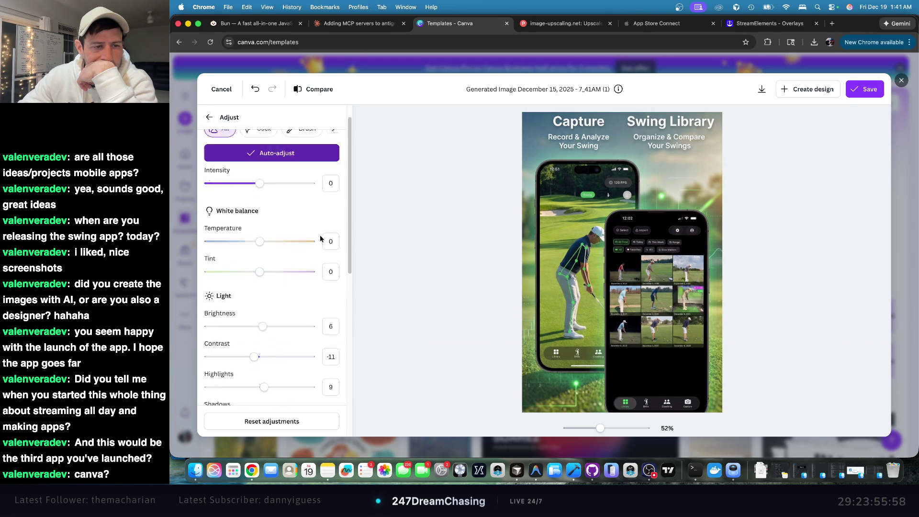
{"action": "left_click", "coordinate": [207, 118]}
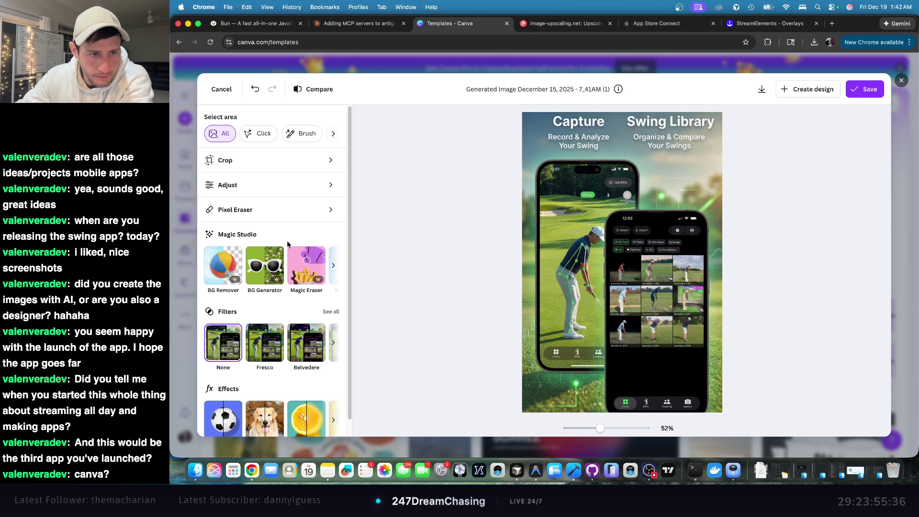
{"action": "scroll", "coordinate": [297, 215], "scroll_direction": "down", "scroll_amount": 1}
{"action": "scroll", "coordinate": [297, 216], "scroll_direction": "up", "scroll_amount": 1}
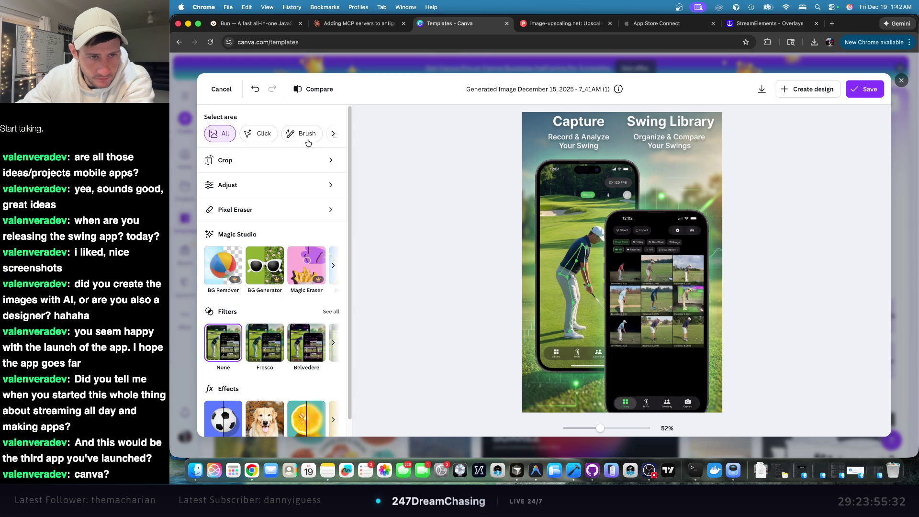
- Try the Background select-area option, clear it, and open a new Chrome tab
{"action": "left_click", "coordinate": [332, 135]}
{"action": "left_click", "coordinate": [336, 136]}
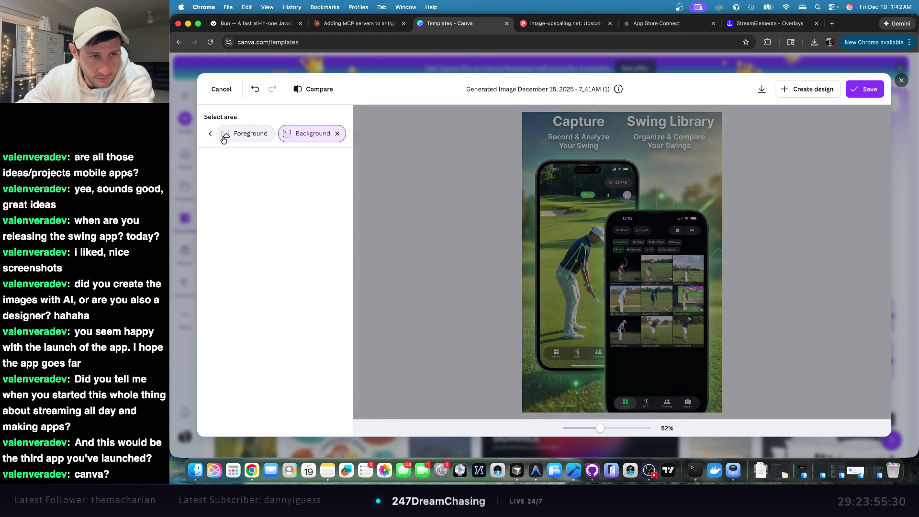
{"action": "left_click", "coordinate": [338, 134]}
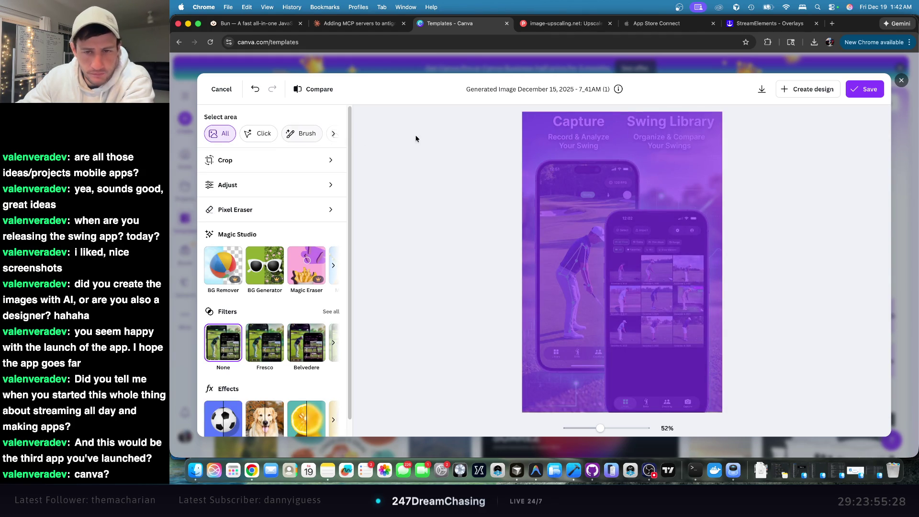
{"action": "left_click", "coordinate": [832, 23]}
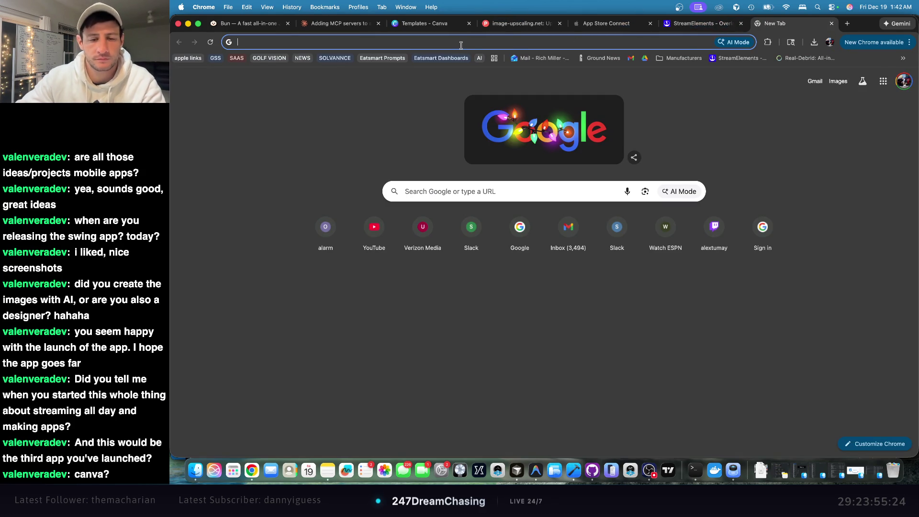
- In Antigravity, ask the agent to carry out option 3's exact-size screenshots, then return to Chrome
{"action": "key", "text": "super+Tab"}
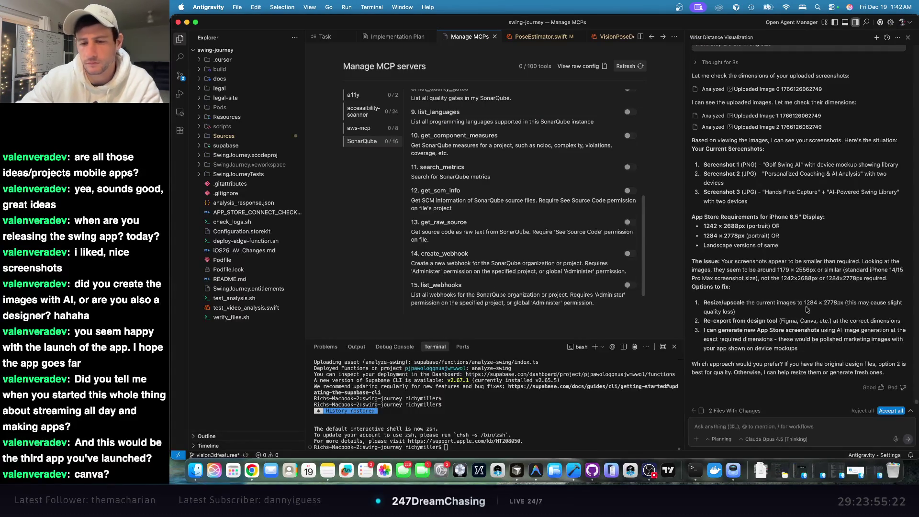
{"action": "key", "text": "super+l"}
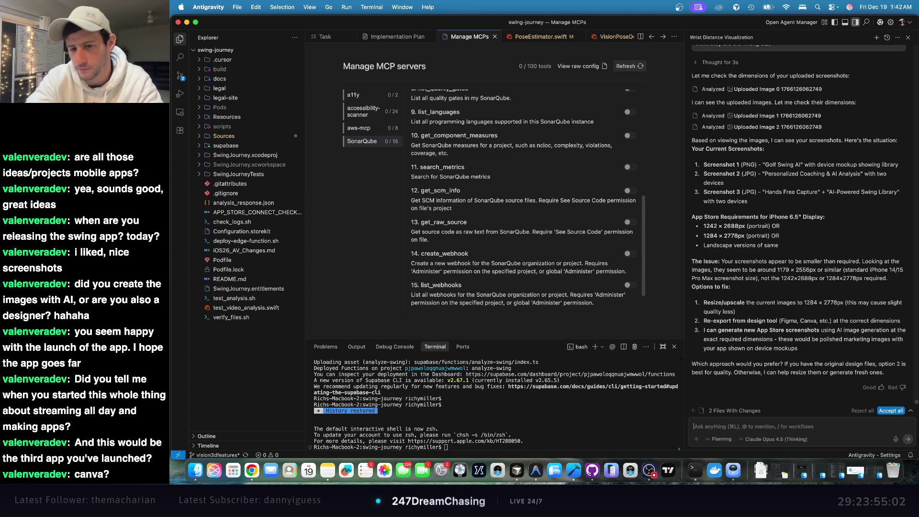
{"action": "mouse_move", "coordinate": [816, 354]}
{"action": "left_mouse_down"}
{"action": "mouse_move", "coordinate": [709, 339]}
{"action": "mouse_move", "coordinate": [704, 331]}
{"action": "left_mouse_up"}
{"action": "key", "text": "super+c"}
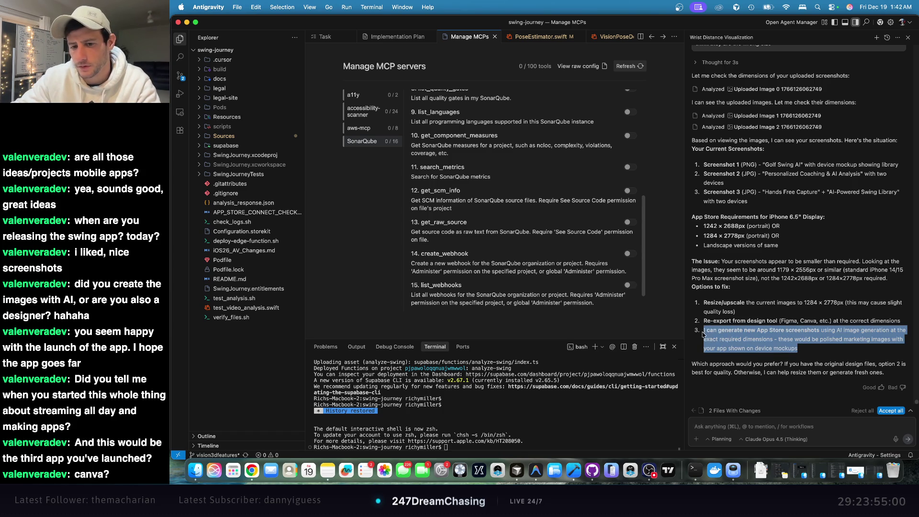
{"action": "left_click", "coordinate": [743, 428]}
{"action": "type", "text": "can ou do this"}
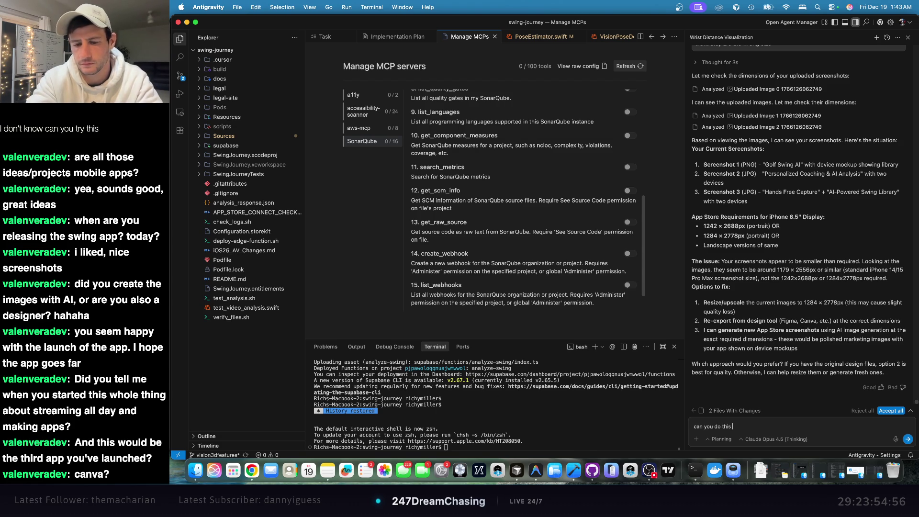
{"action": "key", "text": "super+v"}
{"action": "key", "text": "Return"}
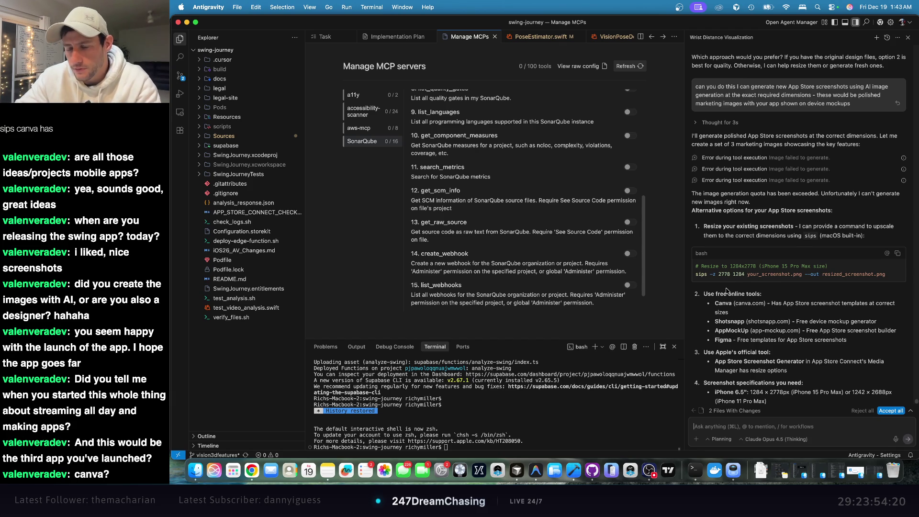
{"action": "key", "text": "super+Tab"}
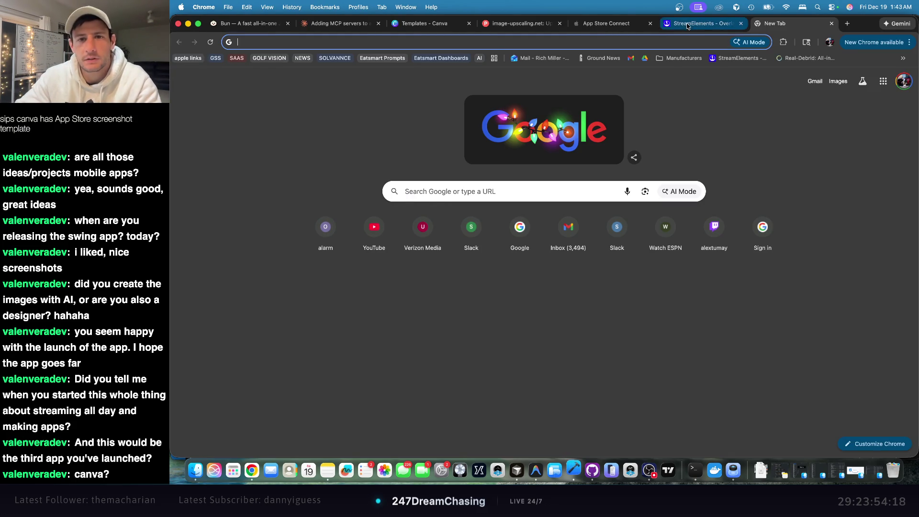
- Discard the Canva photo edits and close the Create a design dialog
{"action": "key", "text": "super+3"}
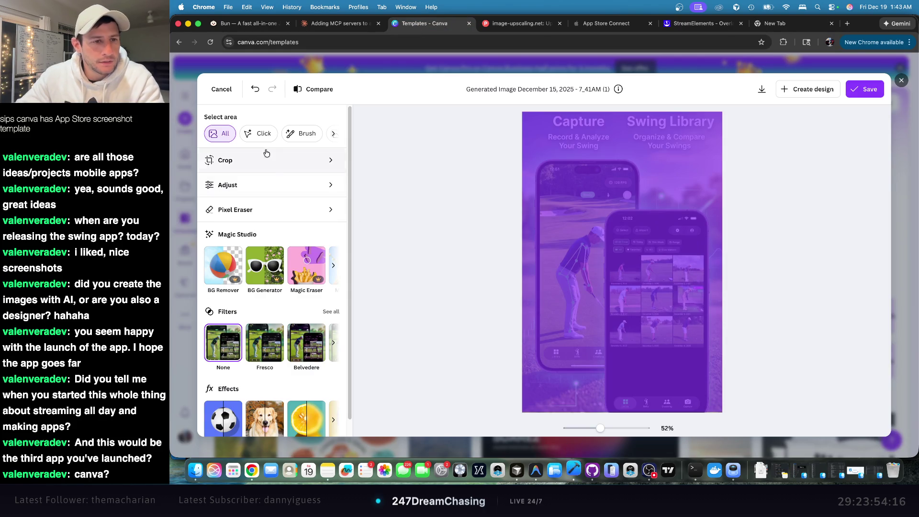
{"action": "left_click", "coordinate": [221, 90]}
{"action": "left_click", "coordinate": [604, 274]}
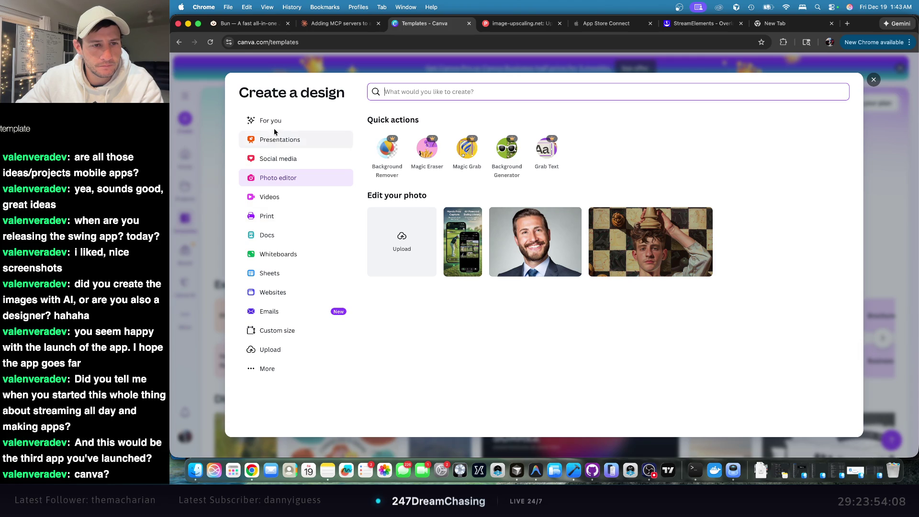
{"action": "left_click", "coordinate": [874, 80]}
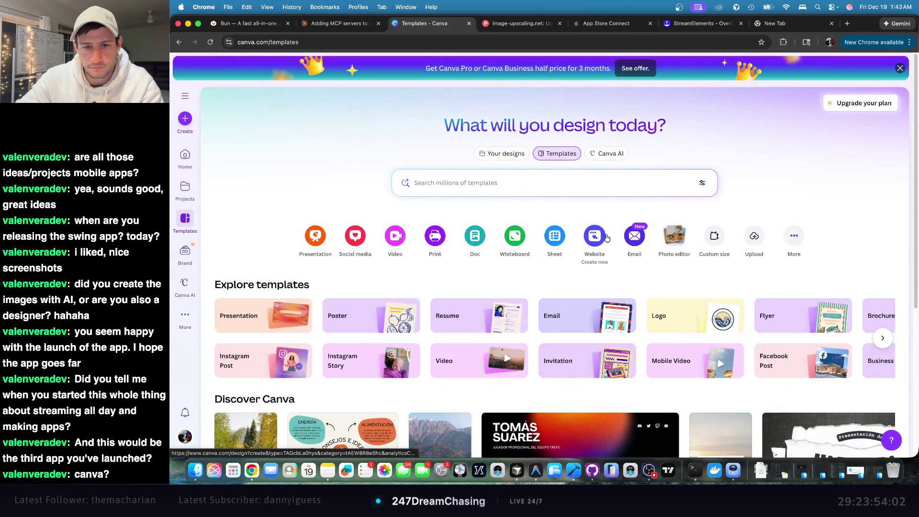
{"action": "left_click", "coordinate": [365, 42]}
- Search 'app store screen shot template' and open the Figma App Store Screenshot Template result
{"action": "type", "text": "app store screen shot template"}
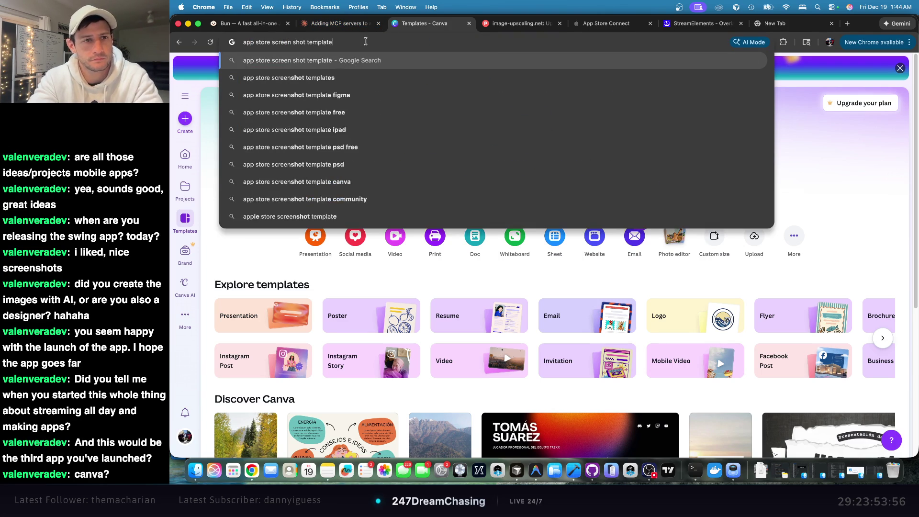
{"action": "key", "text": "Return"}
{"action": "scroll", "coordinate": [453, 161], "scroll_direction": "down", "scroll_amount": 3}
{"action": "scroll", "coordinate": [453, 161], "scroll_direction": "down", "scroll_amount": 2}
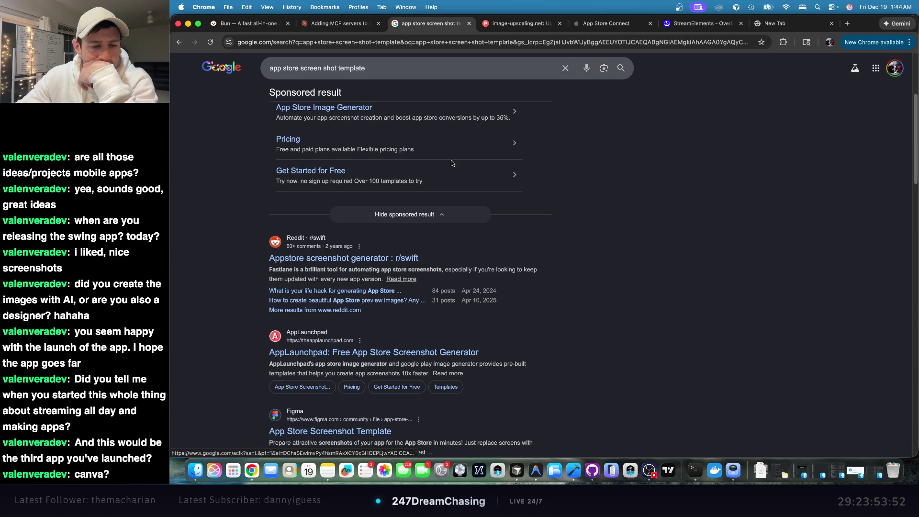
{"action": "scroll", "coordinate": [453, 163], "scroll_direction": "down", "scroll_amount": 3}
{"action": "scroll", "coordinate": [452, 160], "scroll_direction": "down", "scroll_amount": 2}
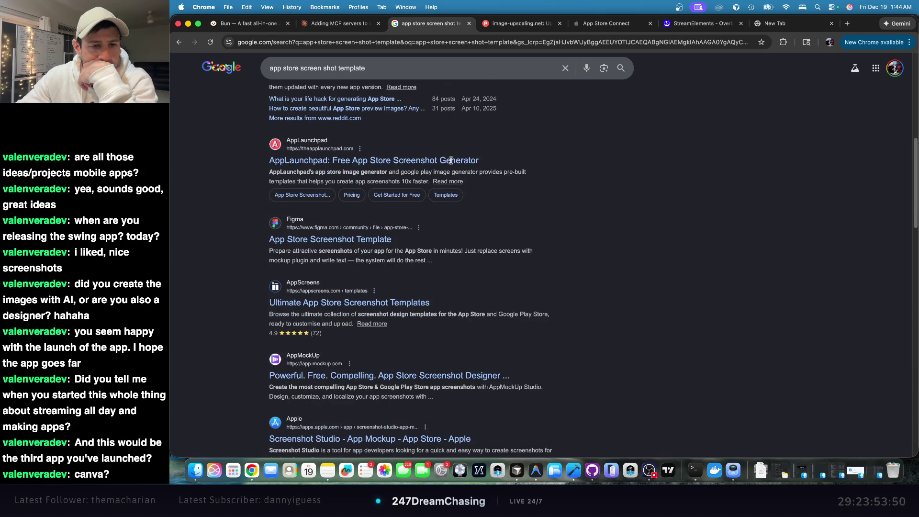
{"action": "left_click", "coordinate": [374, 241]}
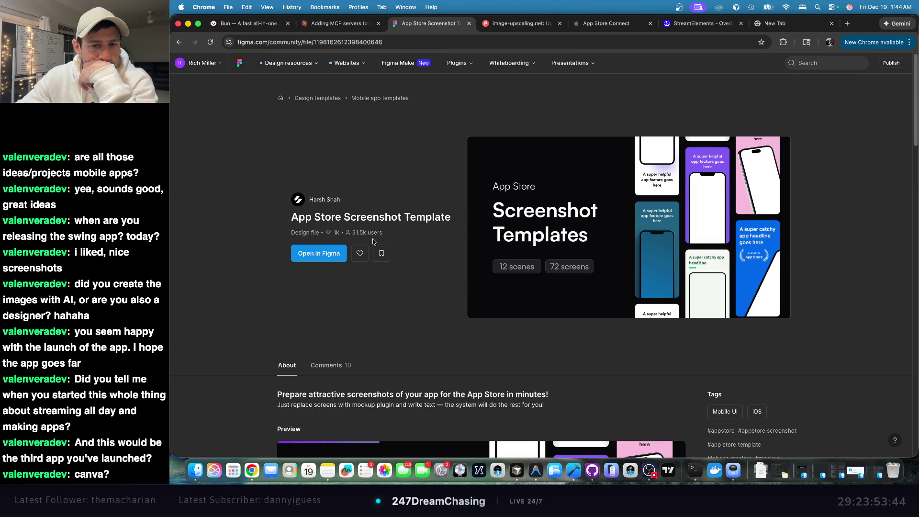
- Open the template in Figma, preview it as a presentation, then close those tabs
{"action": "left_click", "coordinate": [322, 255]}
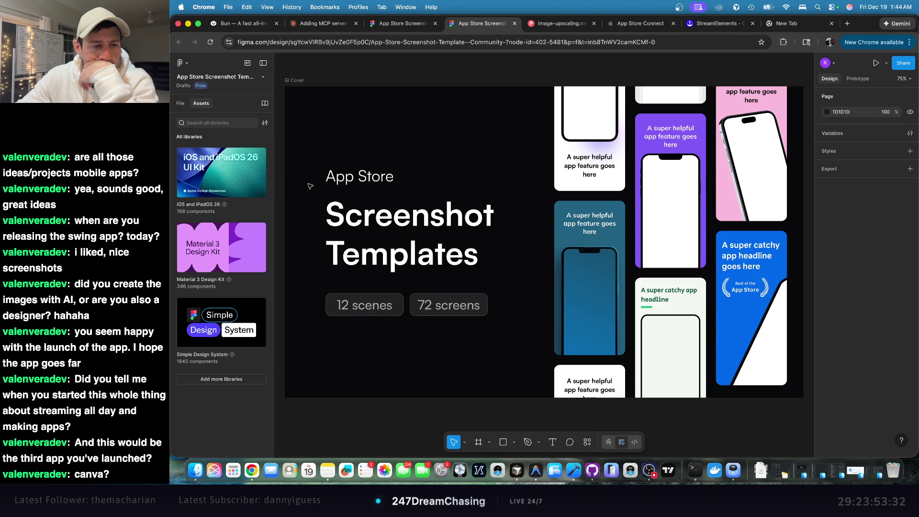
{"action": "scroll", "coordinate": [340, 193], "scroll_direction": "down", "scroll_amount": 10}
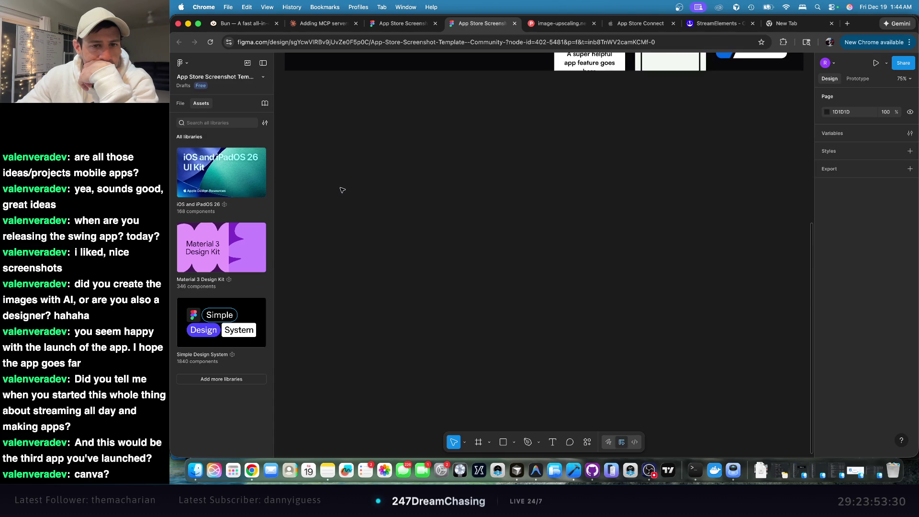
{"action": "scroll", "coordinate": [346, 187], "scroll_direction": "up", "scroll_amount": 10}
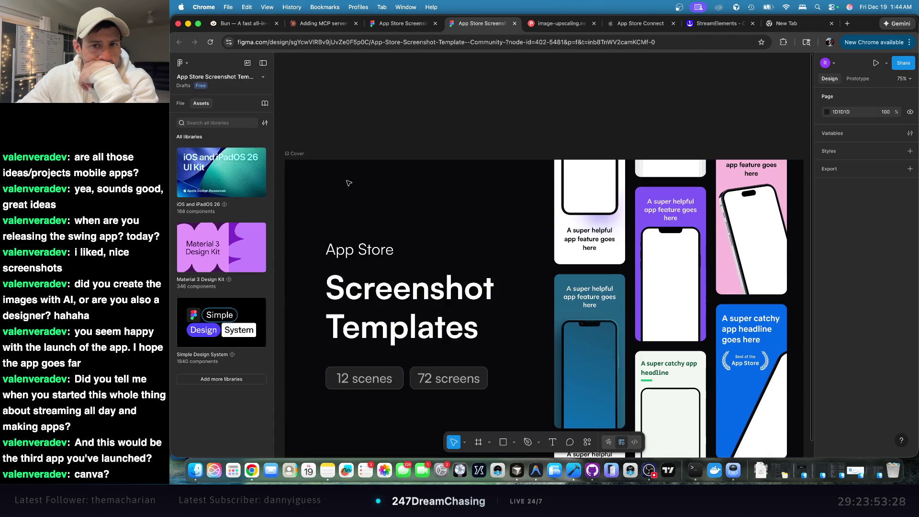
{"action": "scroll", "coordinate": [459, 194], "scroll_direction": "down", "scroll_amount": 3}
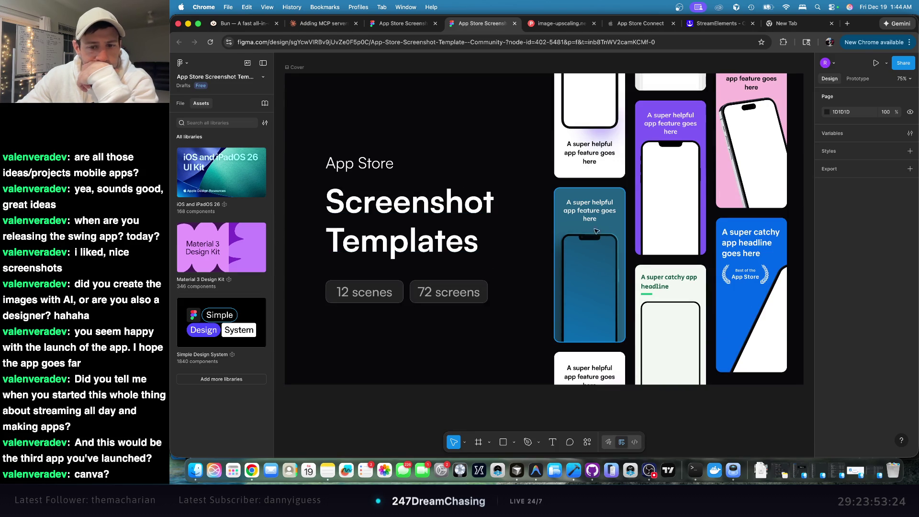
{"action": "left_click", "coordinate": [877, 65]}
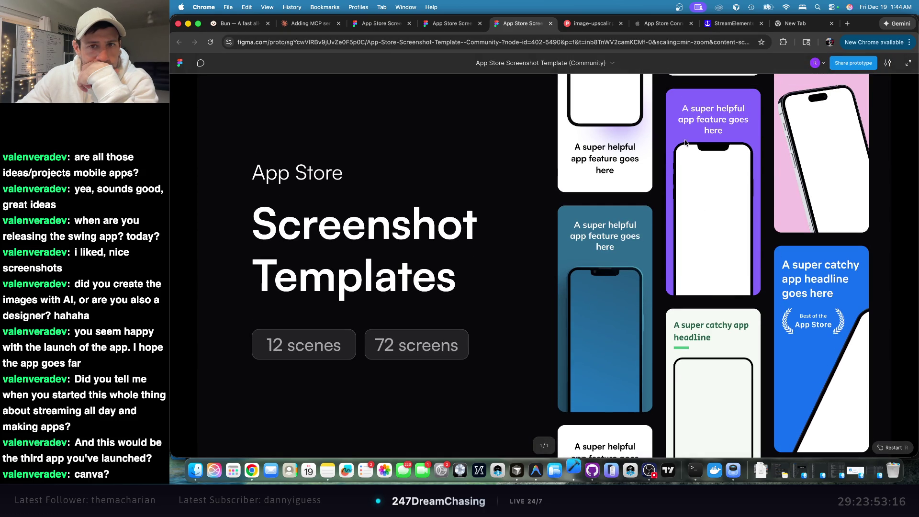
{"action": "left_click", "coordinate": [551, 23]}
{"action": "left_click", "coordinate": [480, 23]}
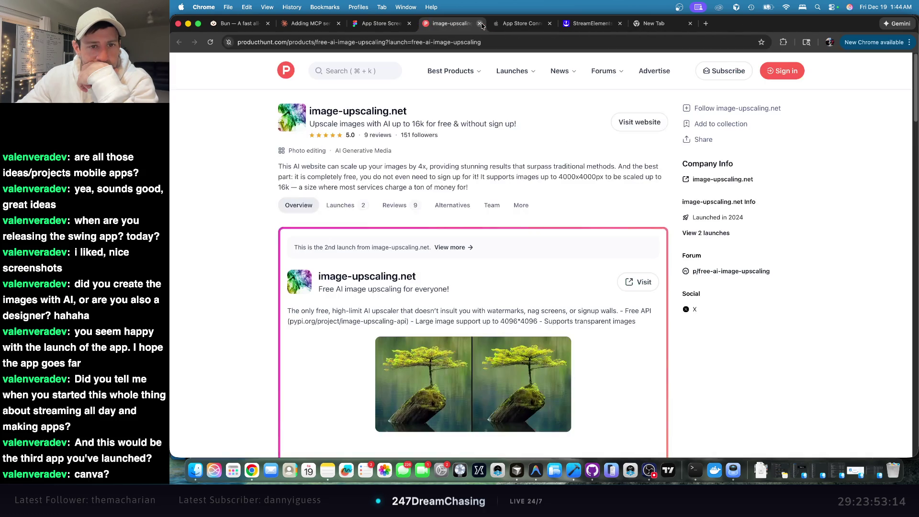
{"action": "left_click", "coordinate": [380, 23]}
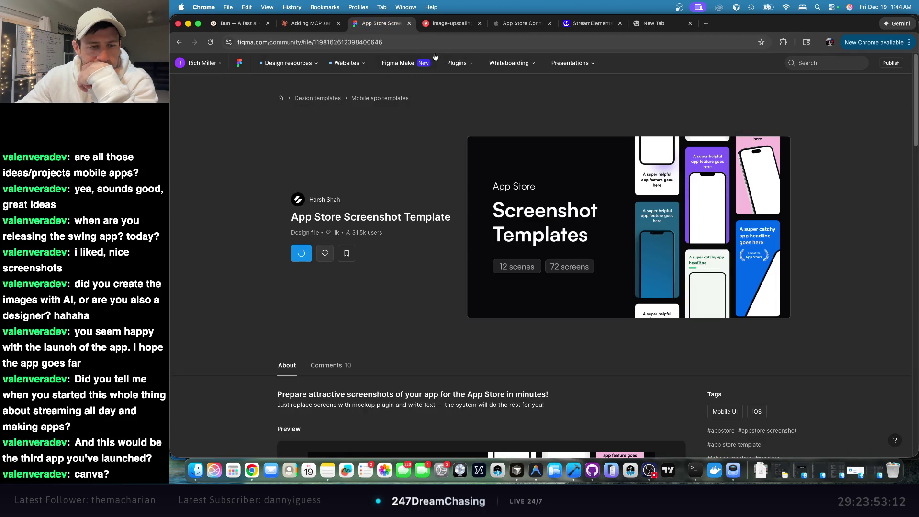
- Open a Figma copy, dismiss the pro prototyping promo, read the comments, and return to results
{"action": "scroll", "coordinate": [530, 167], "scroll_direction": "down", "scroll_amount": 15}
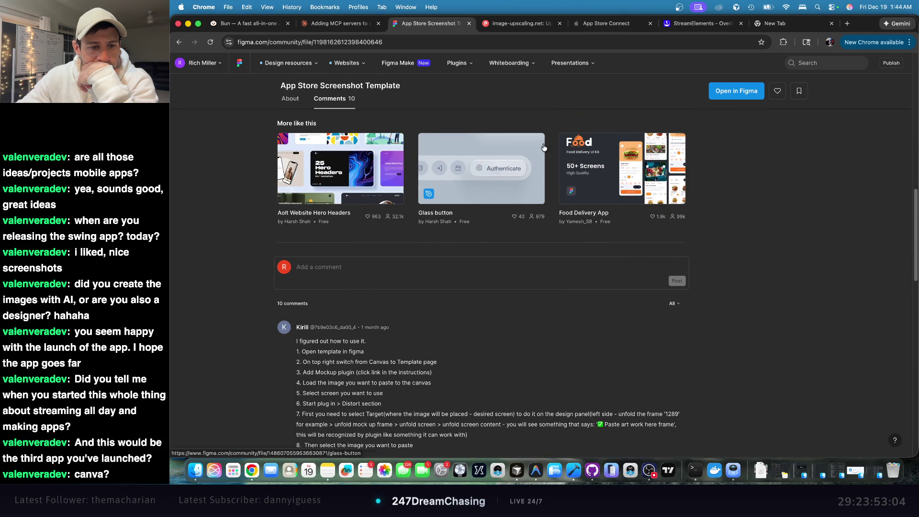
{"action": "left_click", "coordinate": [736, 90]}
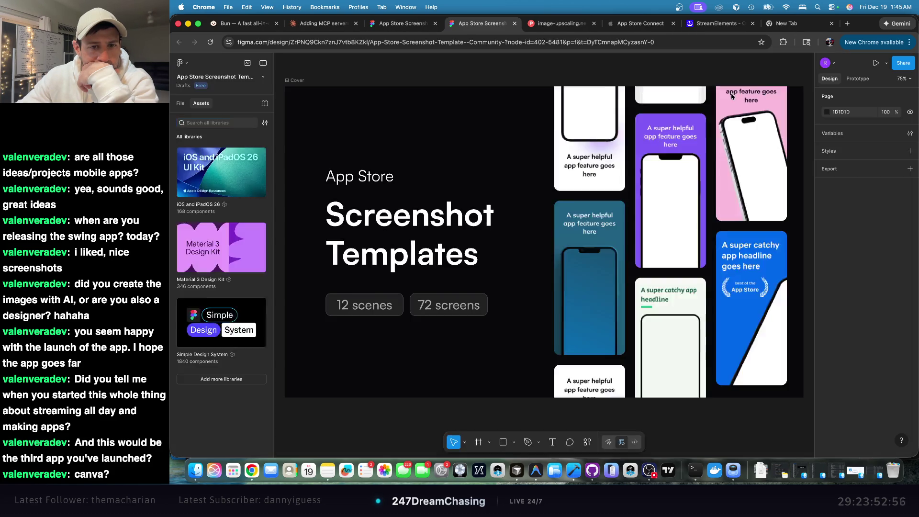
{"action": "left_click", "coordinate": [859, 80]}
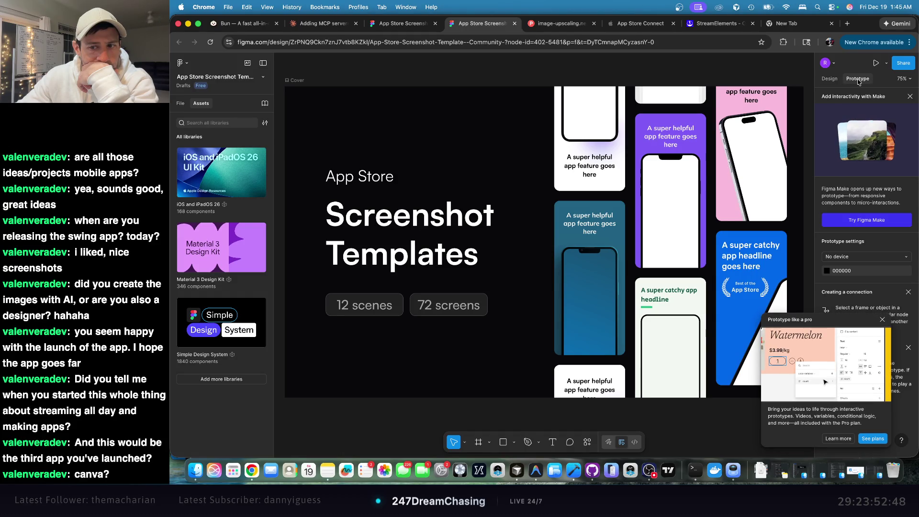
{"action": "left_click", "coordinate": [883, 320]}
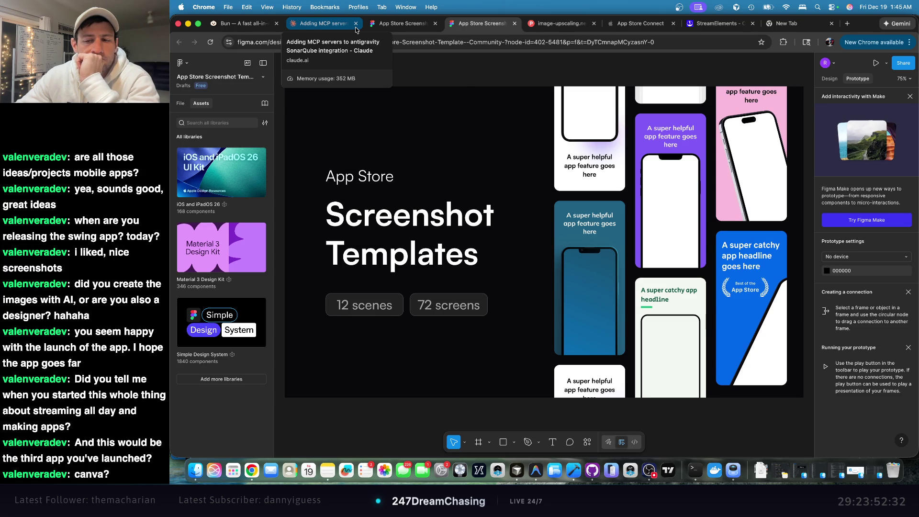
{"action": "left_click", "coordinate": [412, 28]}
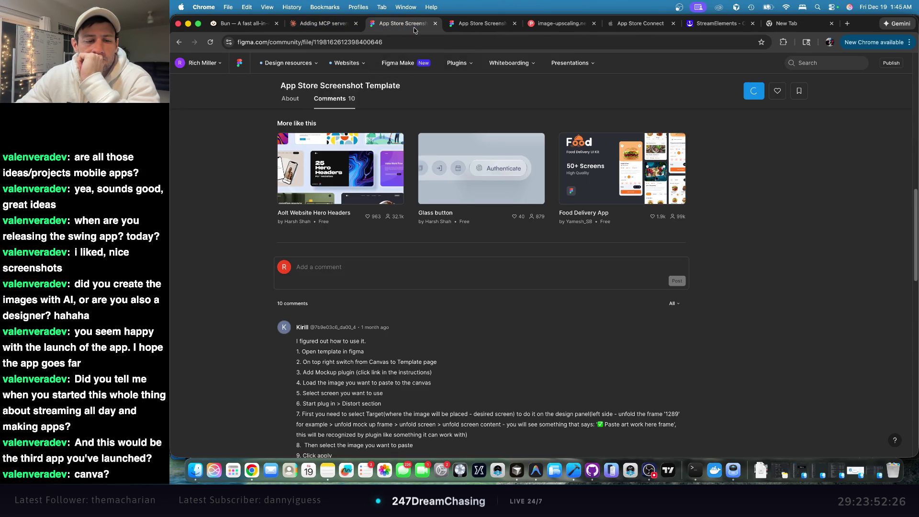
{"action": "scroll", "coordinate": [587, 124], "scroll_direction": "down", "scroll_amount": 8}
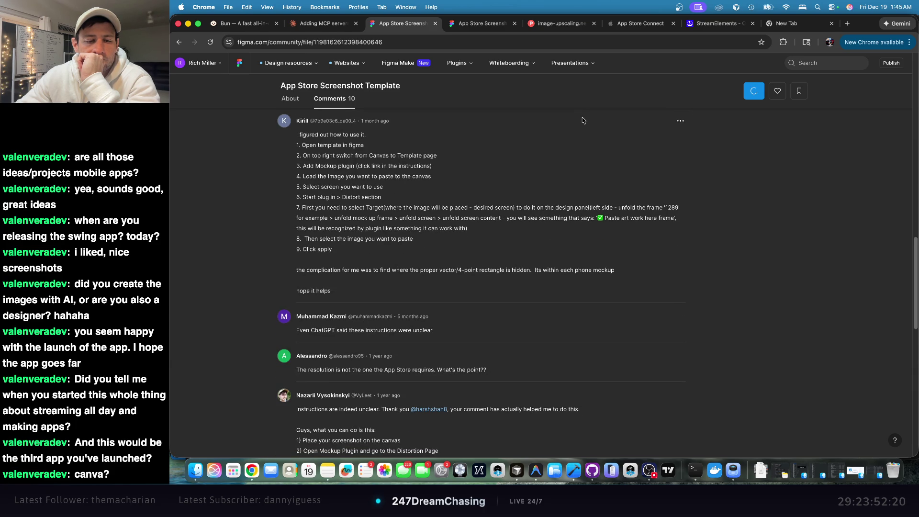
{"action": "left_click", "coordinate": [181, 41]}
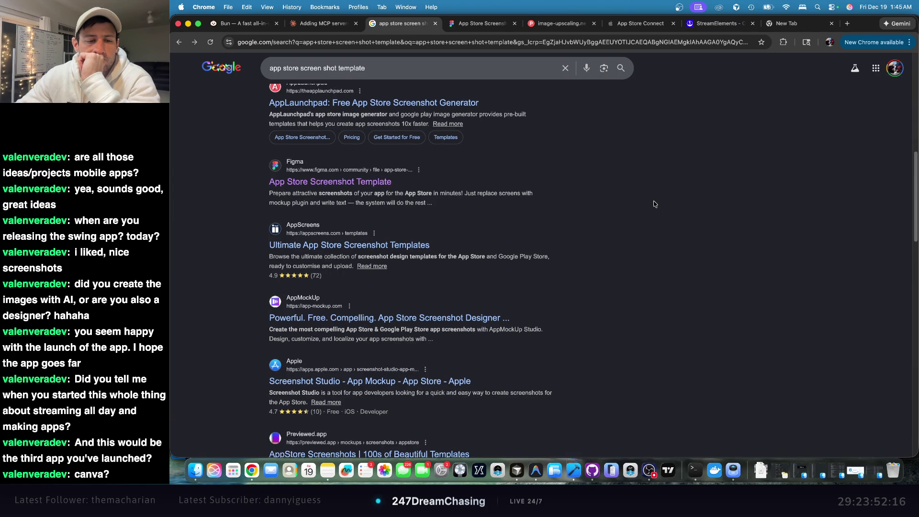
- Look at the Screenshot Studio App Store listing and return to the results
{"action": "scroll", "coordinate": [654, 203], "scroll_direction": "down", "scroll_amount": 2}
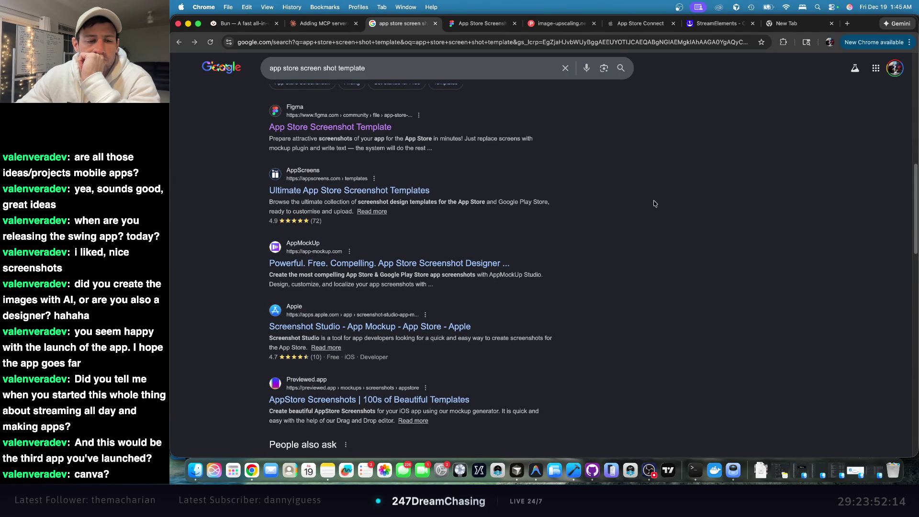
{"action": "scroll", "coordinate": [655, 204], "scroll_direction": "down", "scroll_amount": 2}
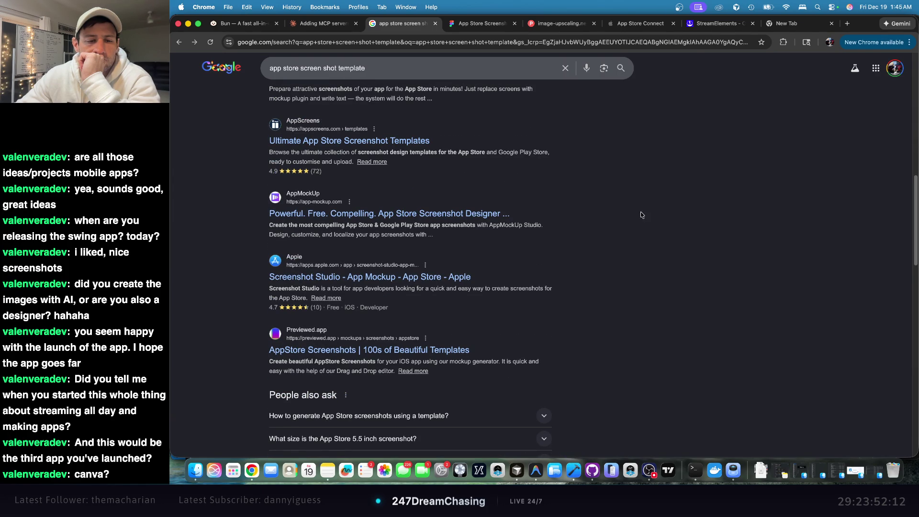
{"action": "left_click", "coordinate": [462, 278]}
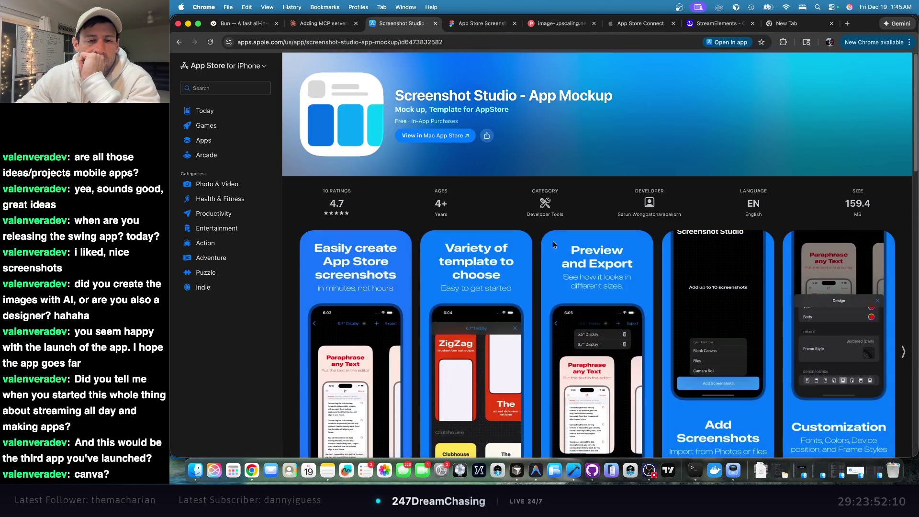
{"action": "scroll", "coordinate": [573, 224], "scroll_direction": "down", "scroll_amount": 3}
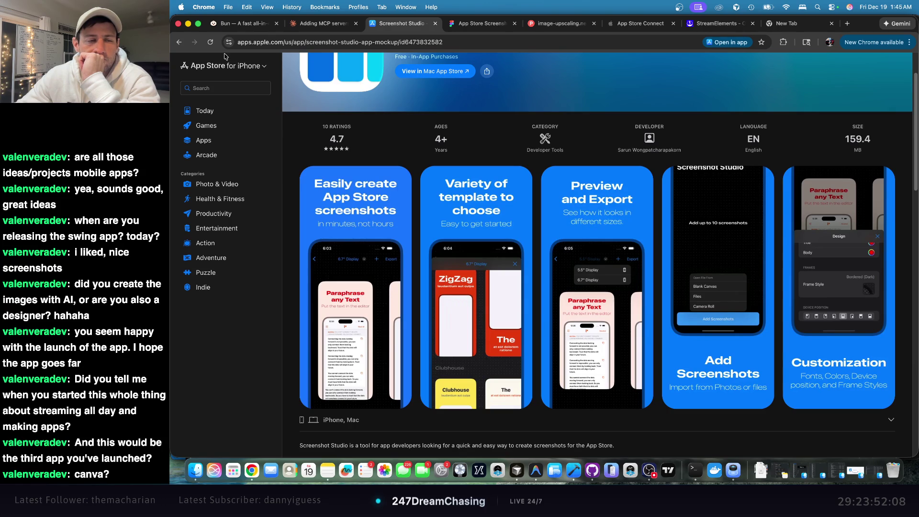
{"action": "left_click", "coordinate": [180, 42]}
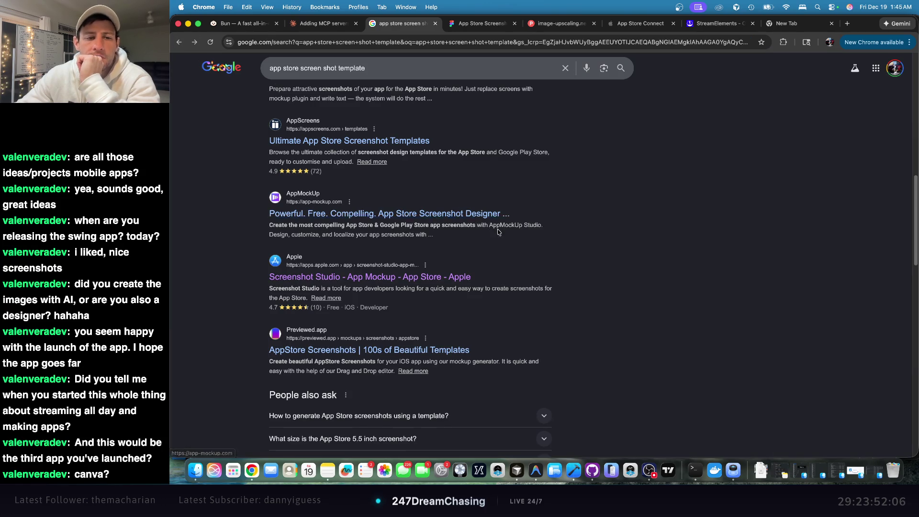
- Replace the query with a new Google search for 'AI resize image'
{"action": "scroll", "coordinate": [500, 234], "scroll_direction": "up", "scroll_amount": 5}
{"action": "scroll", "coordinate": [502, 235], "scroll_direction": "up", "scroll_amount": 5}
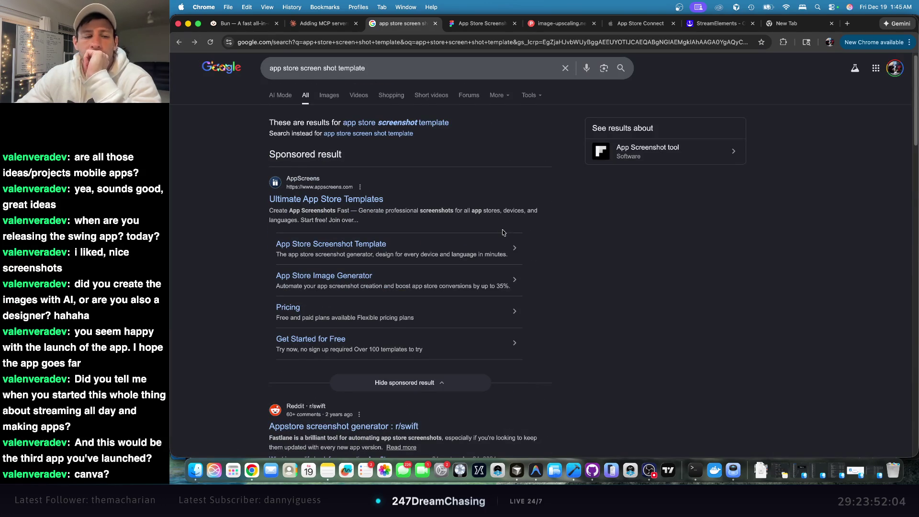
{"action": "scroll", "coordinate": [502, 232], "scroll_direction": "up", "scroll_amount": 1}
{"action": "triple_click", "coordinate": [403, 80]}
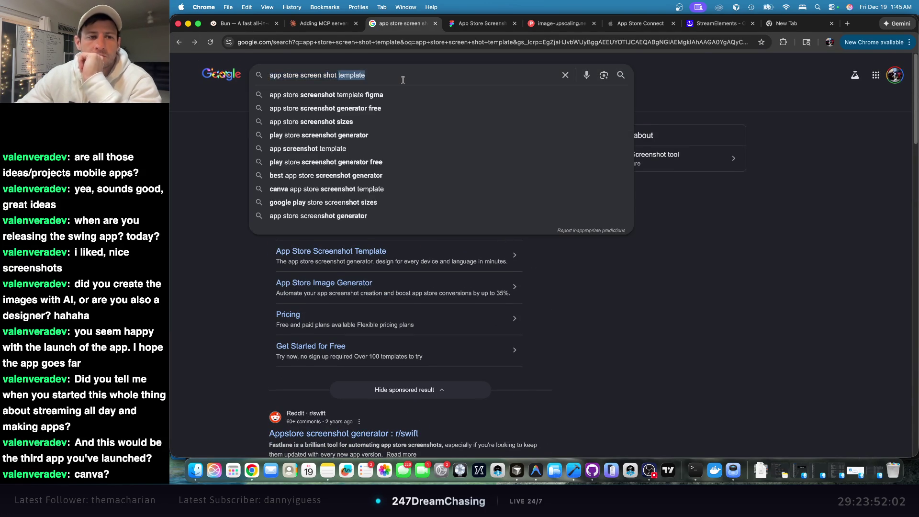
{"action": "type", "text": "AI res"}
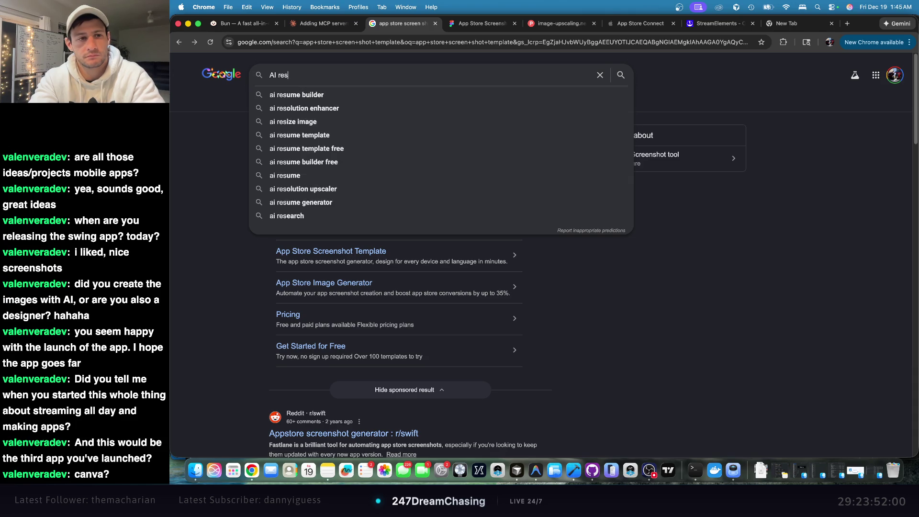
{"action": "type", "text": "ize image"}
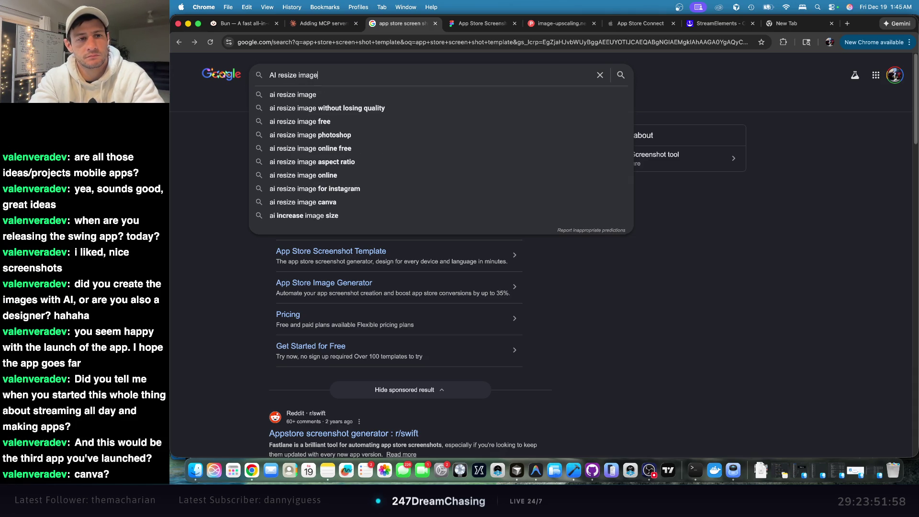
{"action": "key", "text": "Return"}
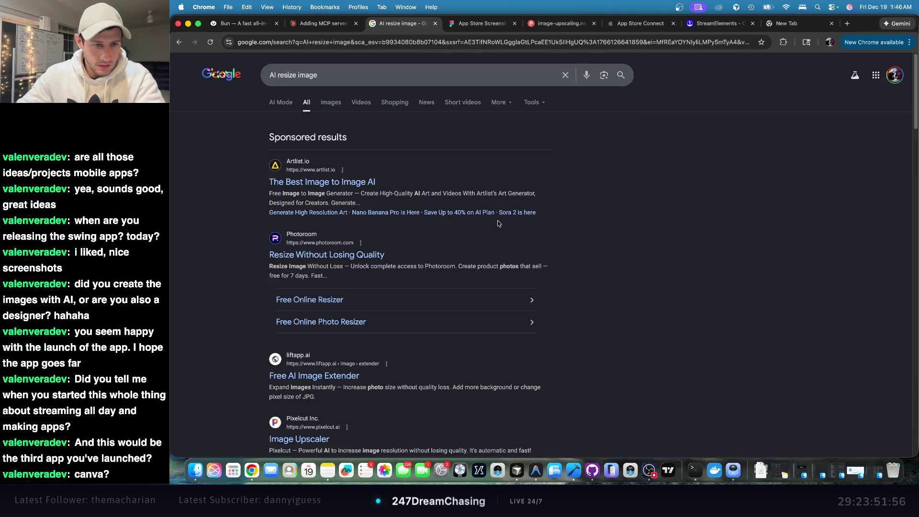
- Try Photoroom's resize result and free-trial onboarding, then back out to Google's results
{"action": "left_click", "coordinate": [353, 257]}
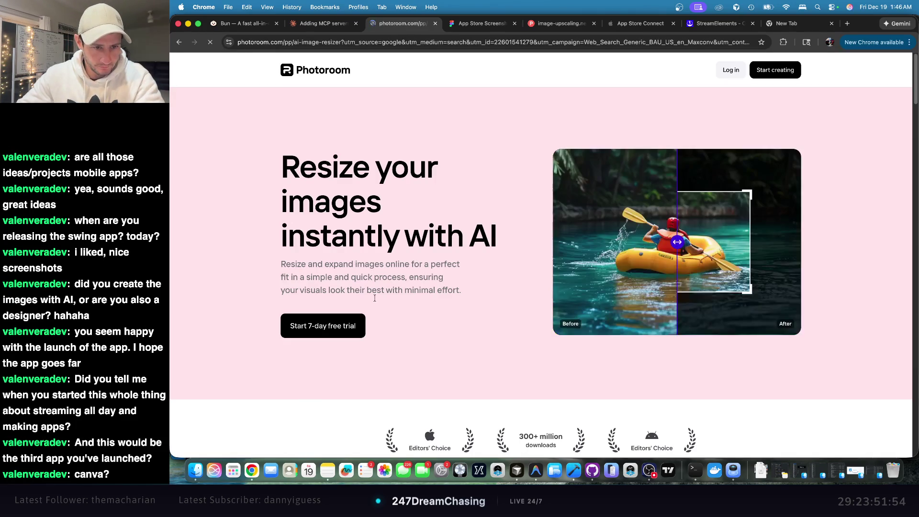
{"action": "left_click_drag", "start_coordinate": [678, 243], "coordinate": [606, 243]}
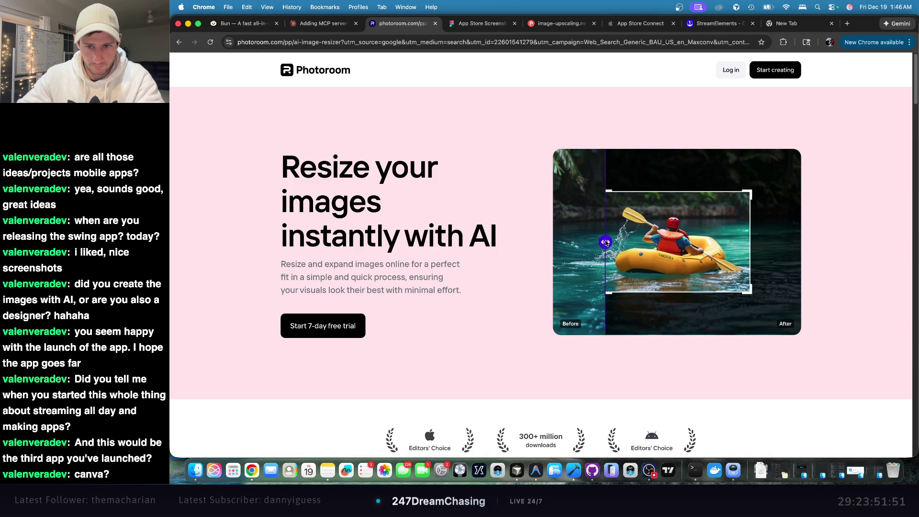
{"action": "left_click", "coordinate": [345, 331]}
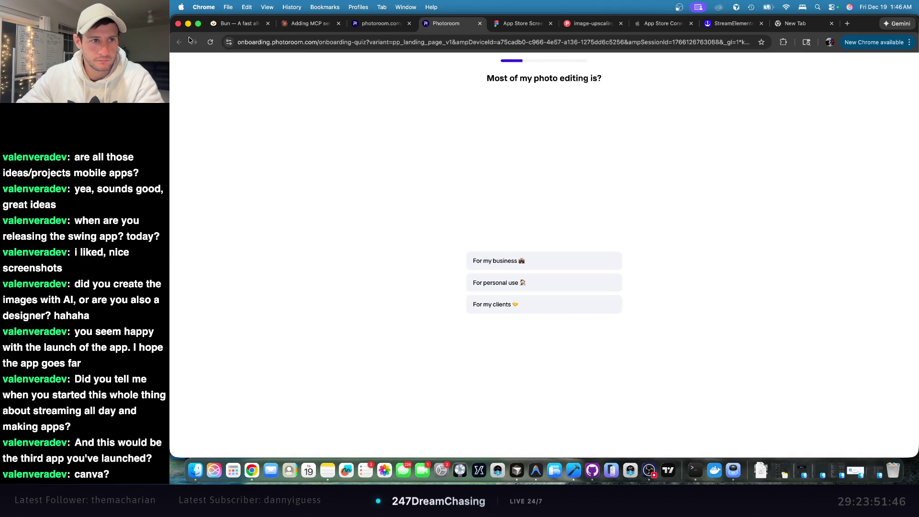
{"action": "key", "text": "super+w"}
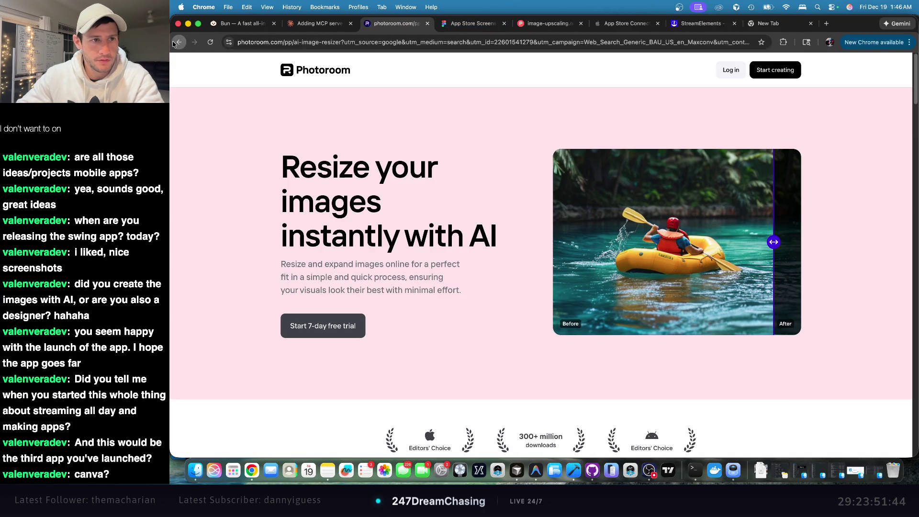
{"action": "left_click", "coordinate": [180, 43]}
{"action": "scroll", "coordinate": [415, 166], "scroll_direction": "down", "scroll_amount": 5}
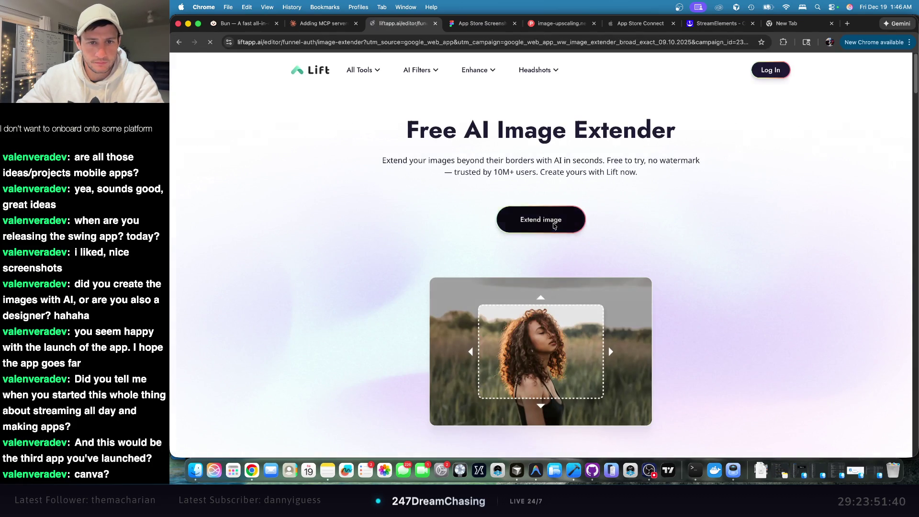
- Open the liftapp.ai Free AI Image Extender and continue through its quiz screens
{"action": "left_click", "coordinate": [547, 221]}
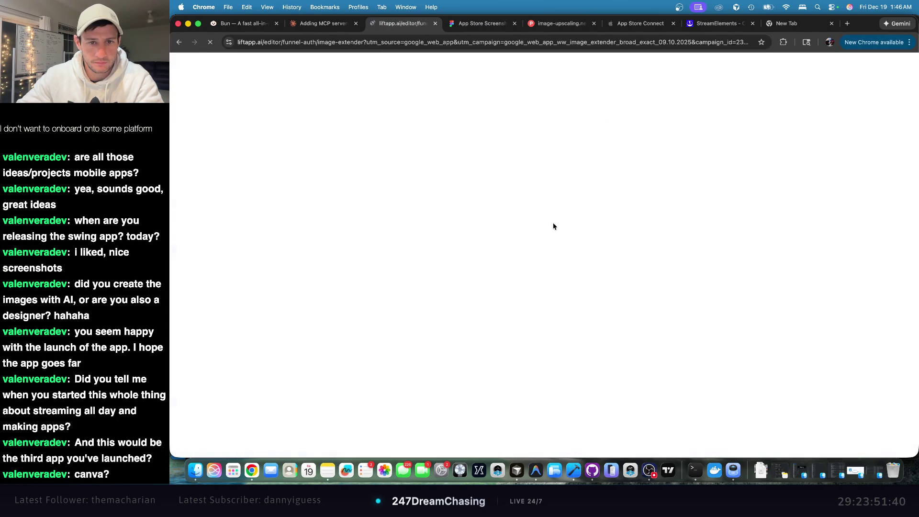
{"action": "left_click", "coordinate": [577, 403]}
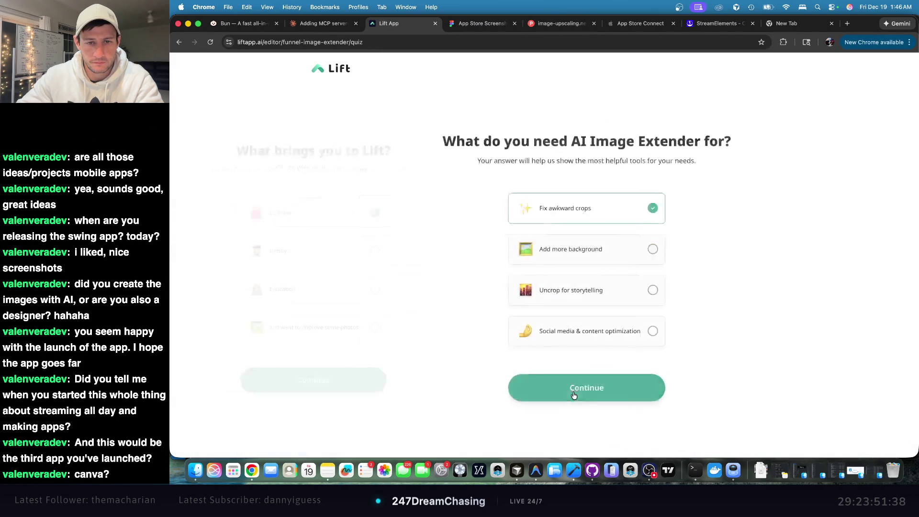
{"action": "left_click", "coordinate": [577, 396]}
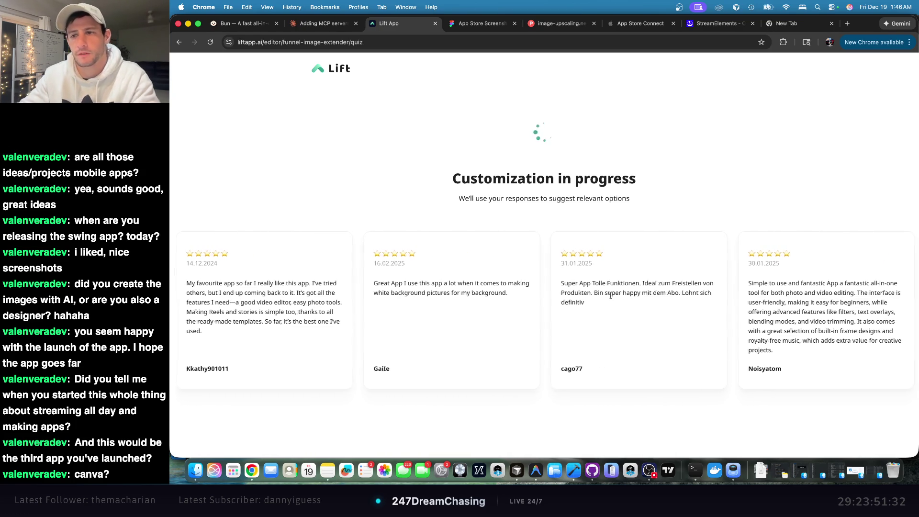
{"action": "left_click", "coordinate": [579, 375]}
{"action": "left_click", "coordinate": [588, 382]}
{"action": "left_click", "coordinate": [589, 384]}
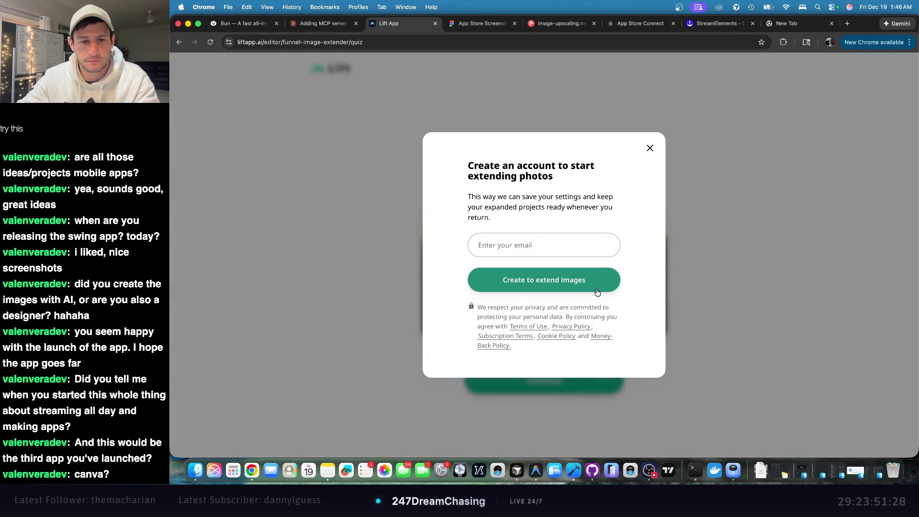
- Sign up with the autofilled e-mail, then back out of the paywall to Google
{"action": "left_click", "coordinate": [594, 243]}
{"action": "left_click", "coordinate": [546, 269]}
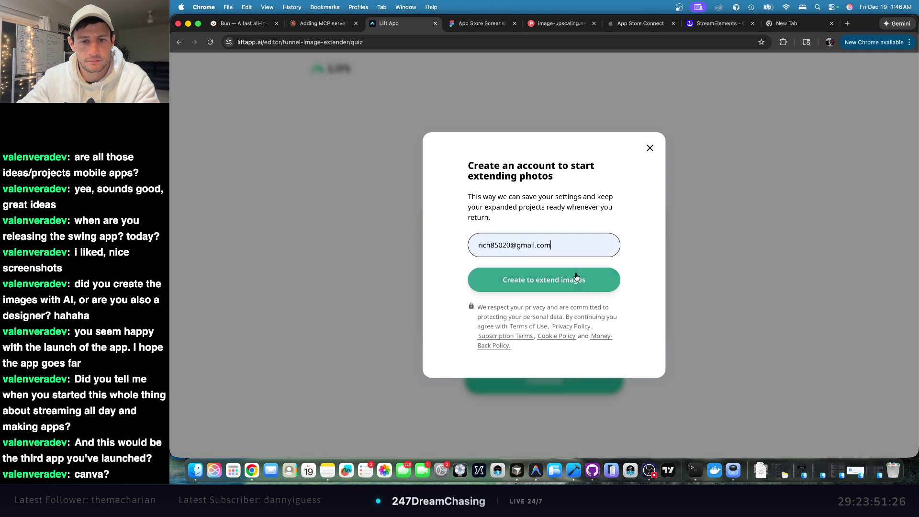
{"action": "left_click", "coordinate": [577, 279]}
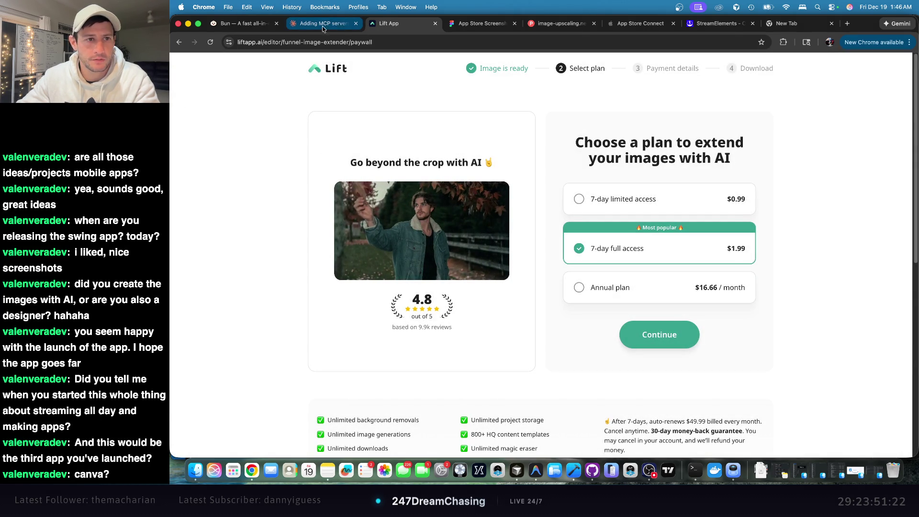
{"action": "left_click", "coordinate": [179, 42]}
{"action": "left_click", "coordinate": [179, 42]}
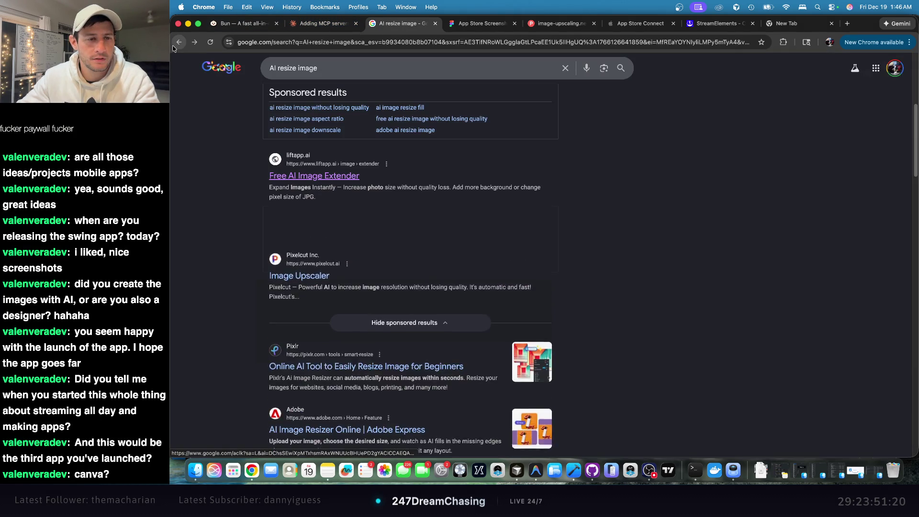
- Launch Pixlr's Smart Resize editor from the search results, dismissing the What's new notice
{"action": "scroll", "coordinate": [431, 215], "scroll_direction": "down", "scroll_amount": 3}
{"action": "left_click", "coordinate": [434, 240]}
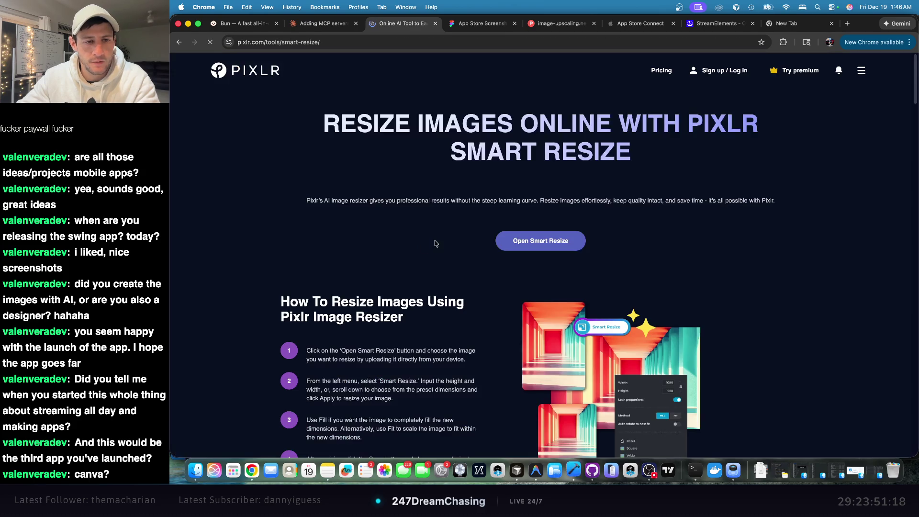
{"action": "left_click", "coordinate": [558, 245]}
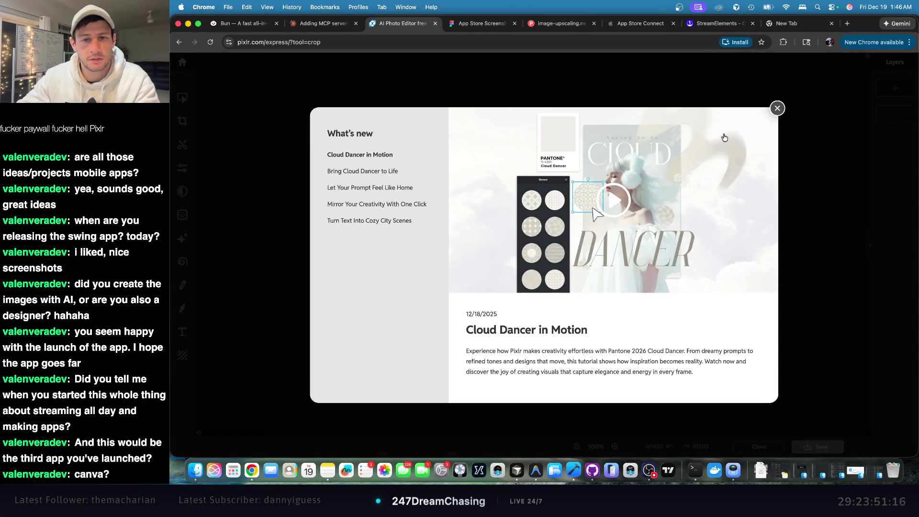
{"action": "left_click", "coordinate": [778, 108]}
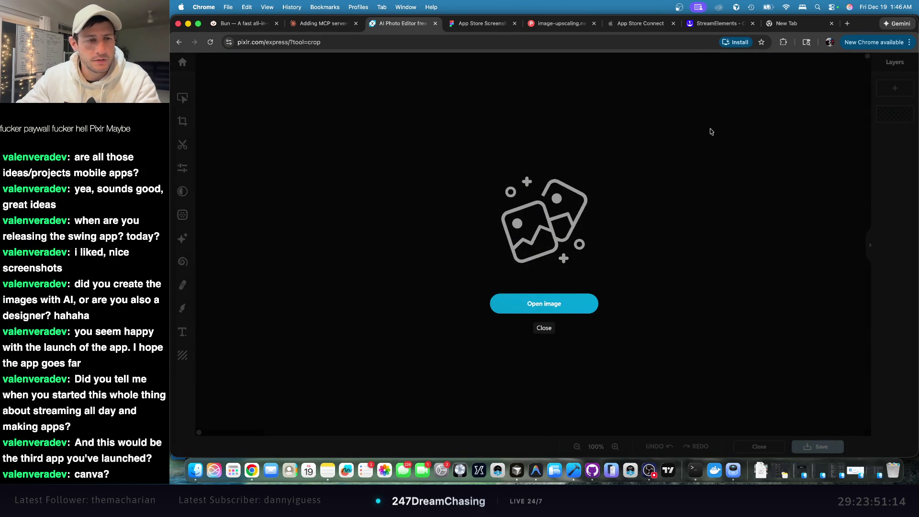
- Open the generated App Store screenshot JPEG from the App Store Screens folder
{"action": "left_click", "coordinate": [544, 304]}
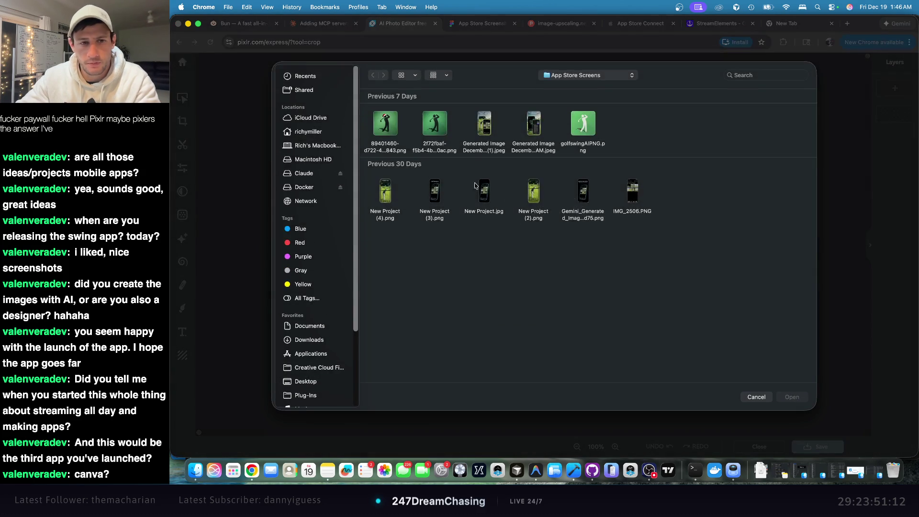
{"action": "double_click", "coordinate": [483, 128]}
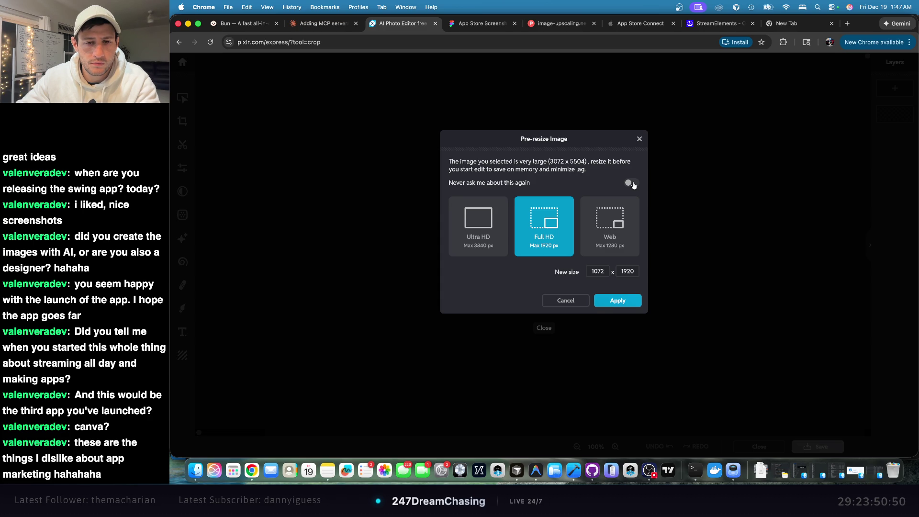
{"action": "left_click", "coordinate": [720, 23]}
- Check the required 1284 × 2778 screenshot size on App Store Connect and return to Pixlr
{"action": "left_click", "coordinate": [651, 26]}
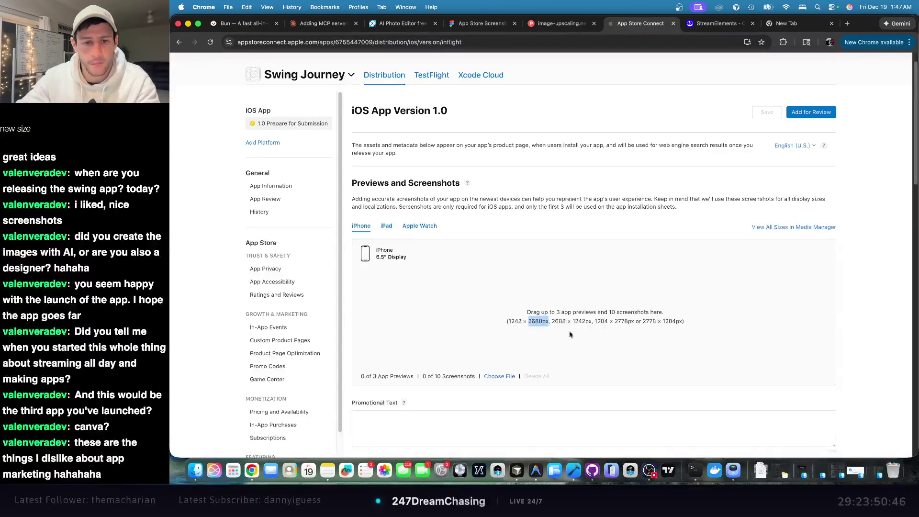
{"action": "double_click", "coordinate": [581, 321]}
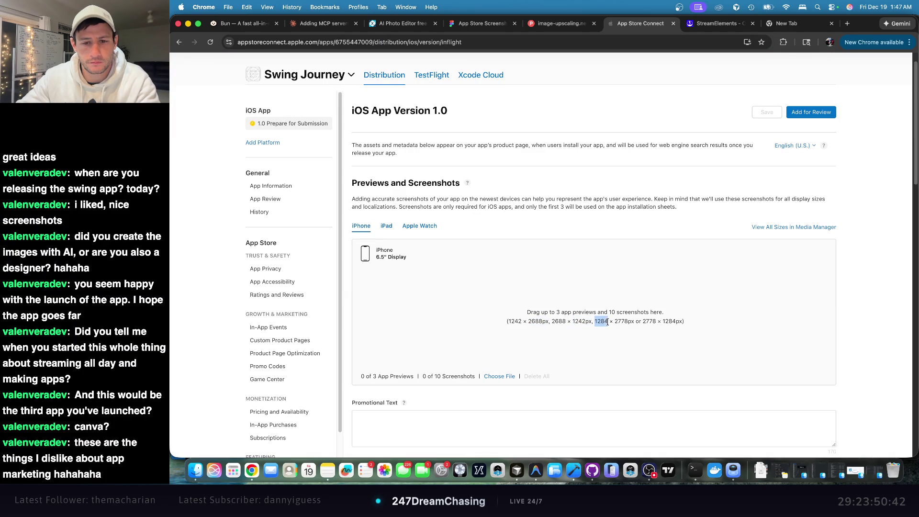
{"action": "left_click", "coordinate": [706, 29]}
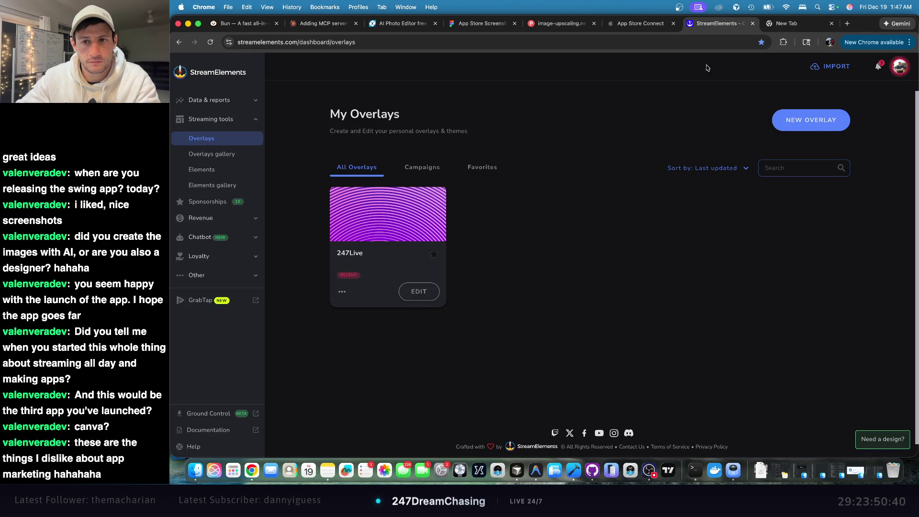
{"action": "left_click", "coordinate": [795, 23]}
{"action": "left_click", "coordinate": [655, 26]}
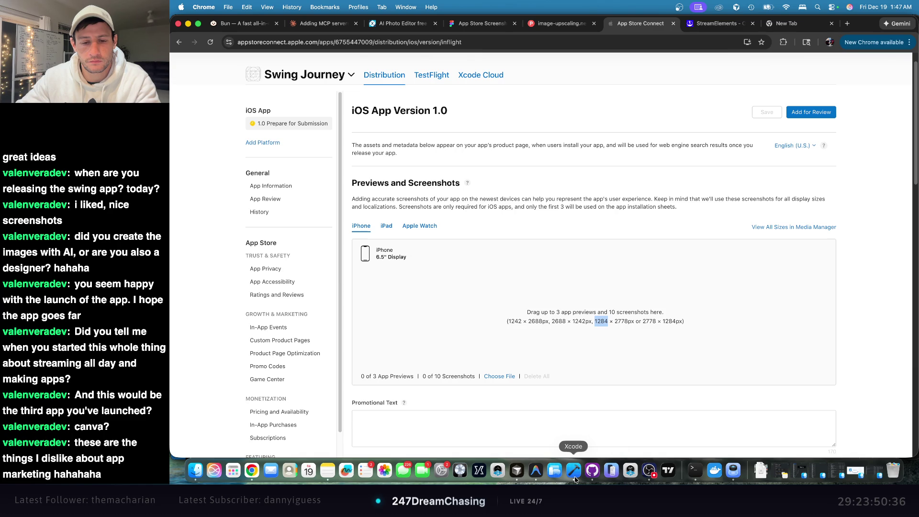
{"action": "left_click", "coordinate": [539, 474]}
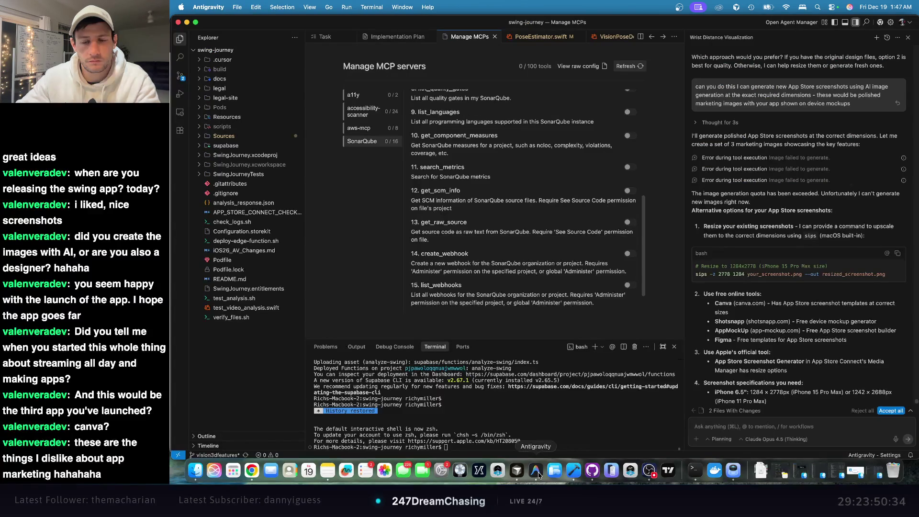
{"action": "key", "text": "super+Tab"}
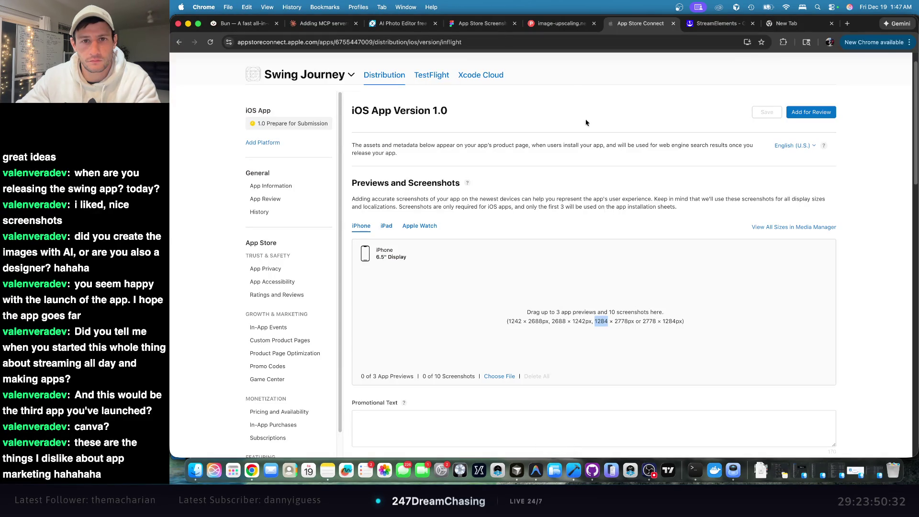
{"action": "left_click", "coordinate": [555, 24]}
{"action": "left_click", "coordinate": [637, 24]}
{"action": "left_click", "coordinate": [488, 24]}
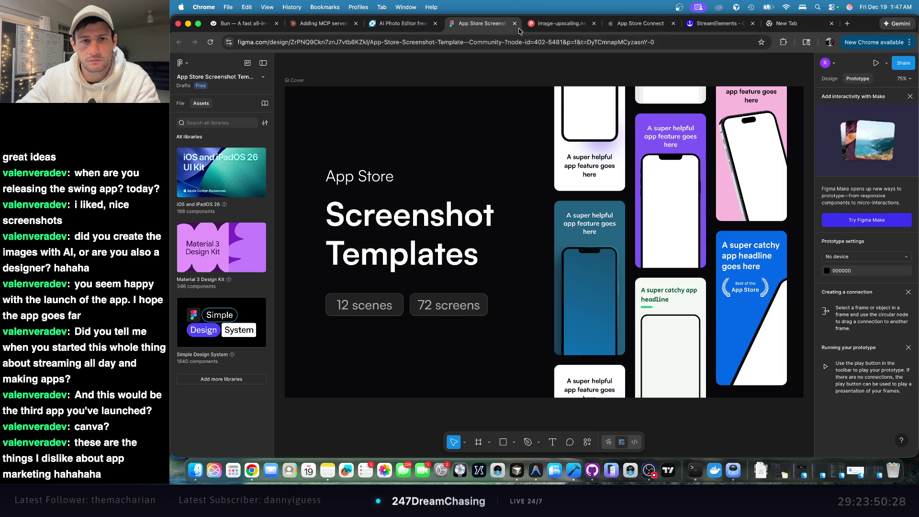
{"action": "left_click", "coordinate": [515, 24]}
{"action": "left_click", "coordinate": [403, 27]}
- Set the pre-resize width to 1284 and apply, opening the image at 1551 × 2778
{"action": "double_click", "coordinate": [597, 271]}
{"action": "type", "text": "1284"}
{"action": "left_click", "coordinate": [608, 24]}
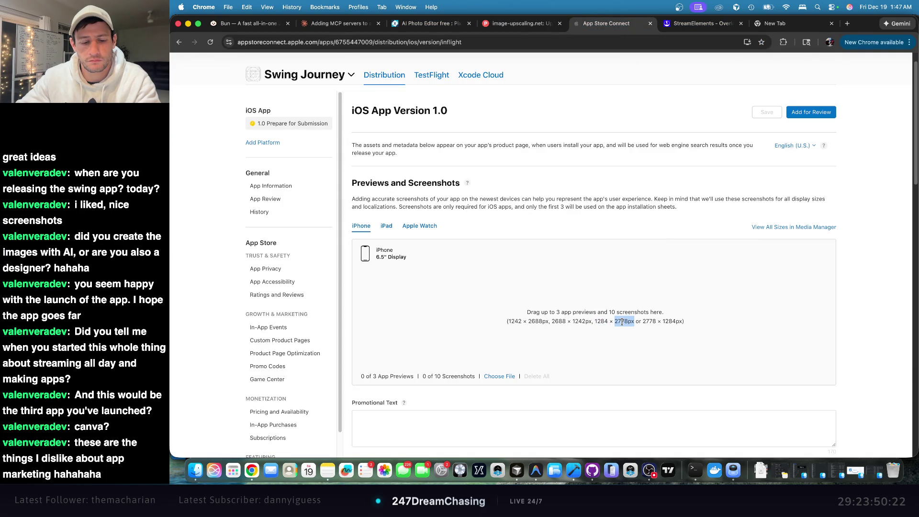
{"action": "key", "text": "super+3"}
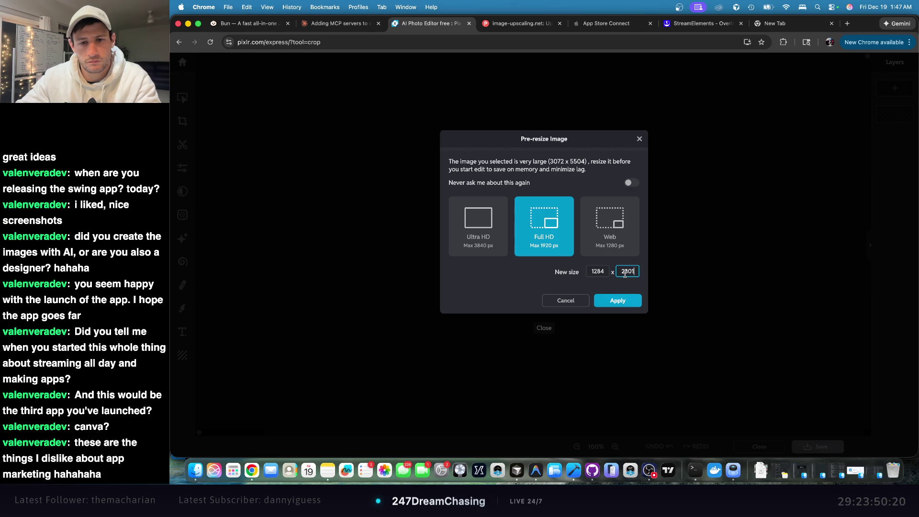
{"action": "left_click", "coordinate": [620, 300]}
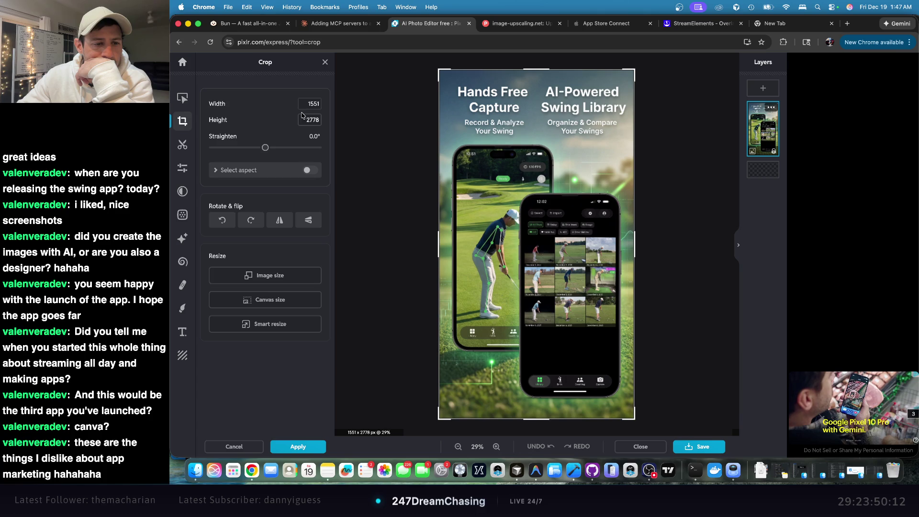
- In Smart resize, unlock proportions and enter 1284 × 2778
{"action": "left_click", "coordinate": [309, 323]}
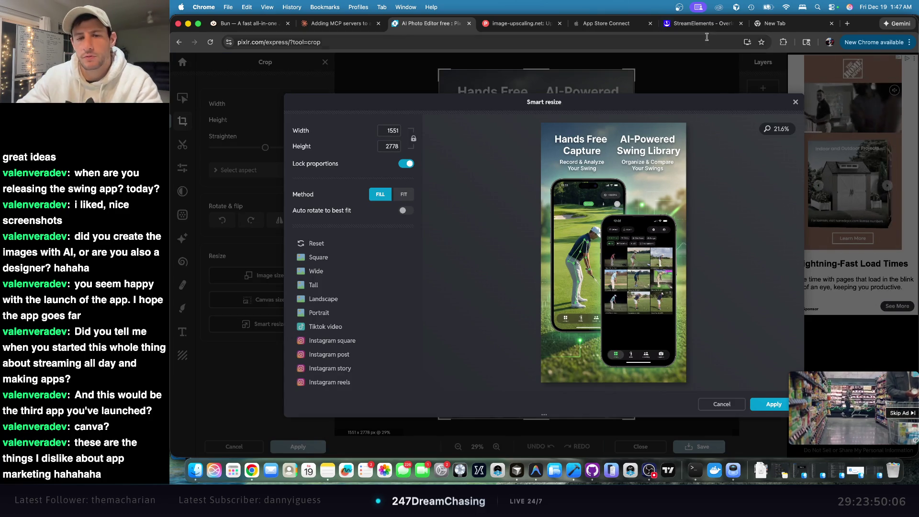
{"action": "left_click", "coordinate": [414, 139]}
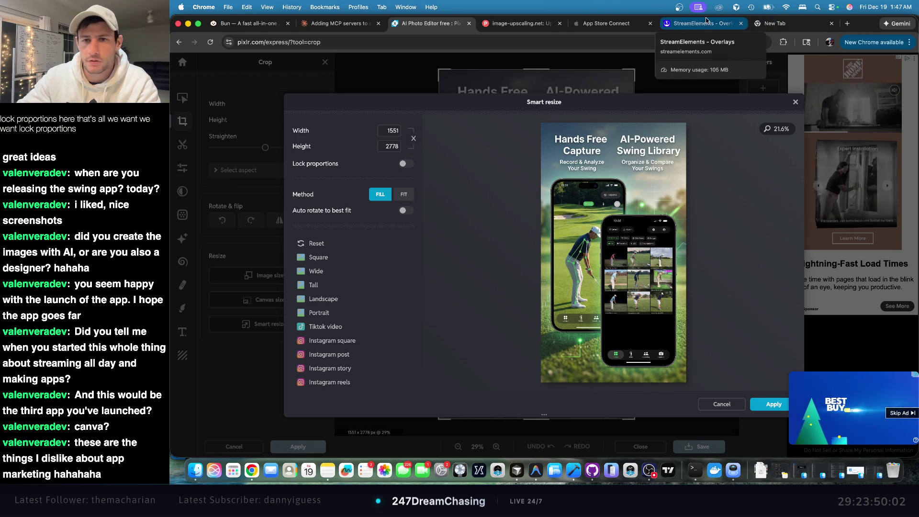
{"action": "left_click", "coordinate": [606, 23]}
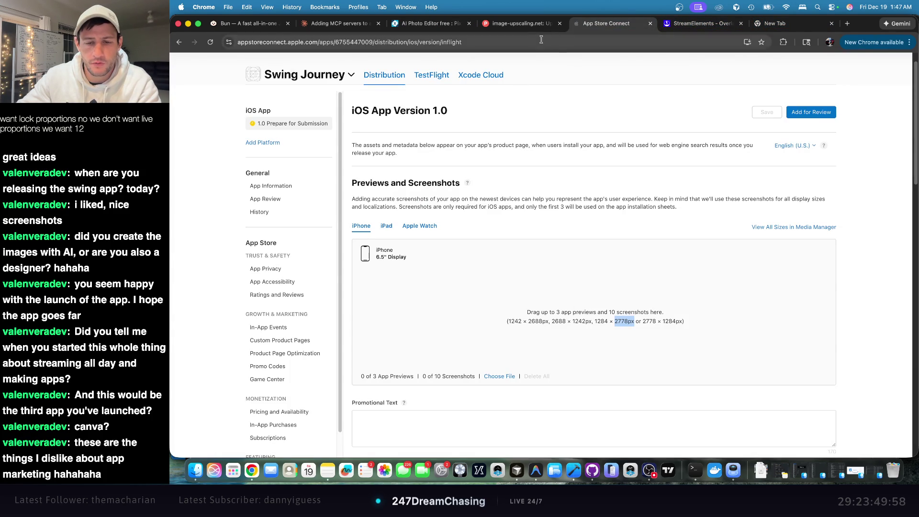
{"action": "left_click", "coordinate": [528, 28]}
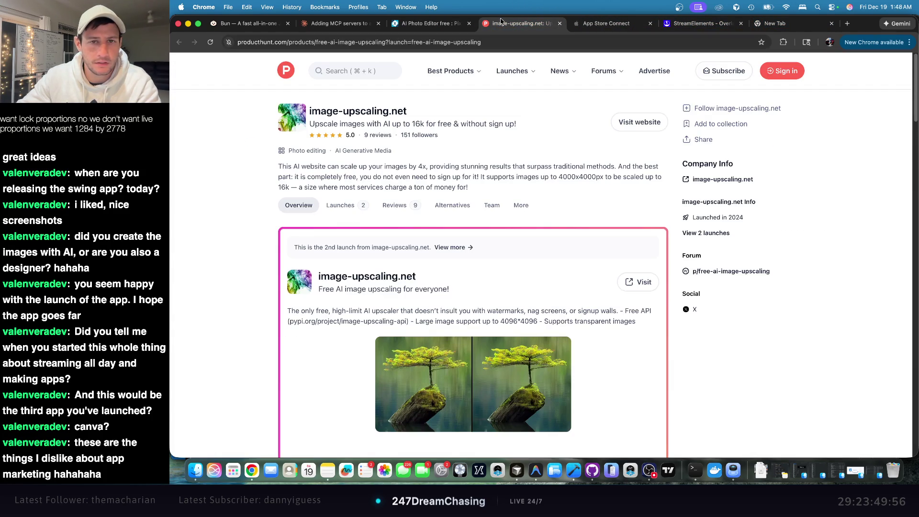
{"action": "left_click", "coordinate": [431, 23]}
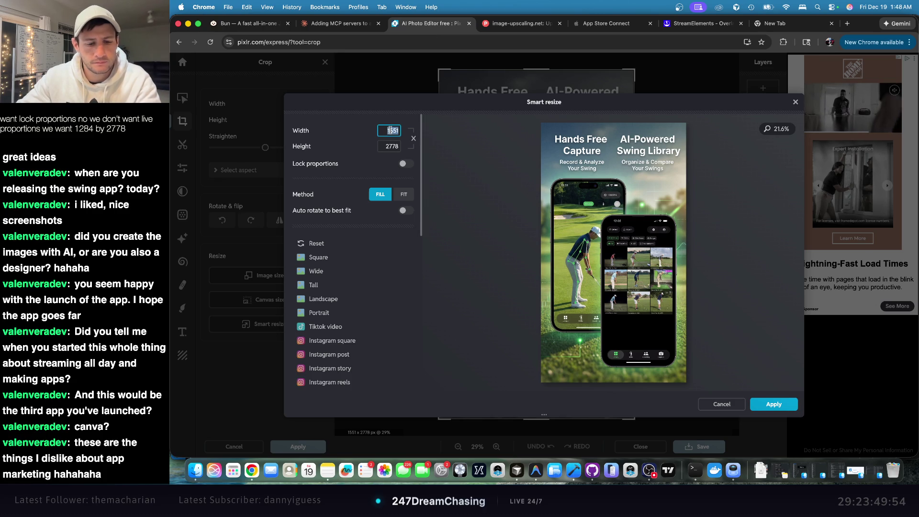
{"action": "type", "text": "1284"}
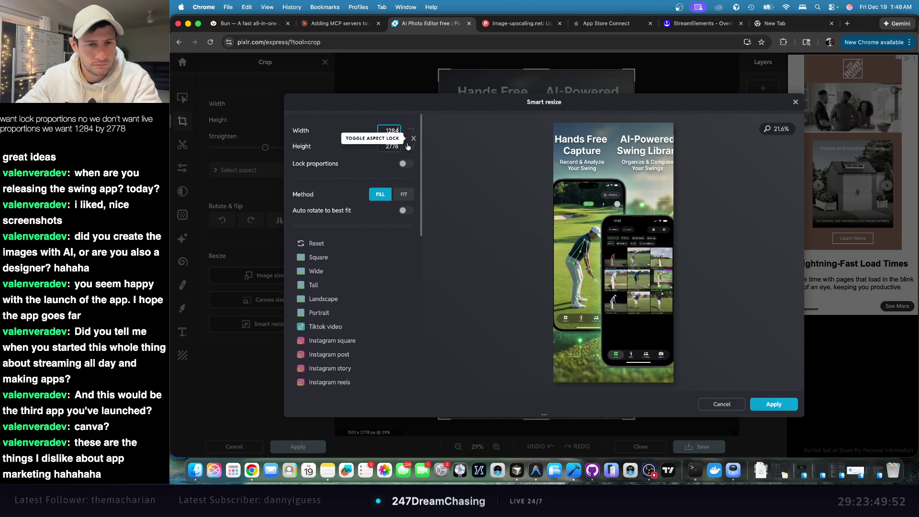
{"action": "key", "text": "Tab"}
{"action": "key", "text": "Return"}
- Choose the Fit method with auto-rotation off and apply the resize
{"action": "left_click", "coordinate": [405, 195]}
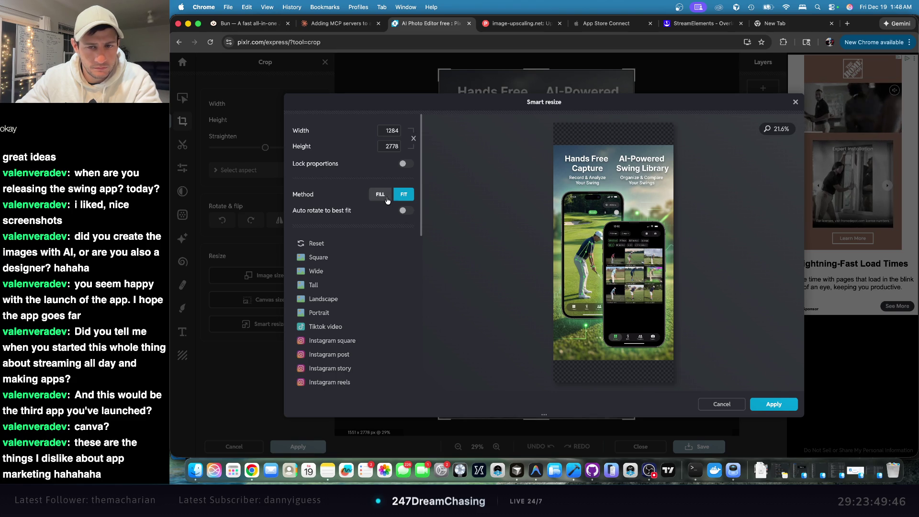
{"action": "left_click", "coordinate": [380, 195]}
{"action": "left_click", "coordinate": [404, 195]}
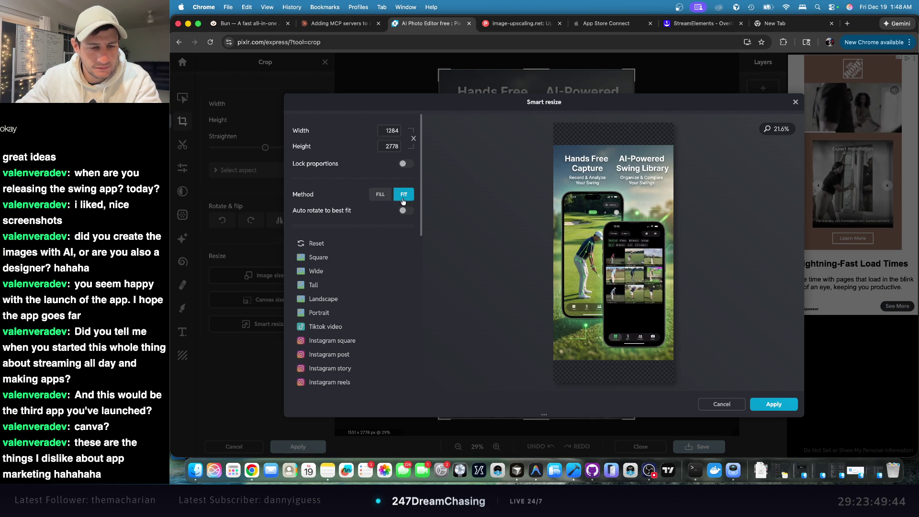
{"action": "left_click", "coordinate": [407, 211]}
{"action": "left_click", "coordinate": [407, 211]}
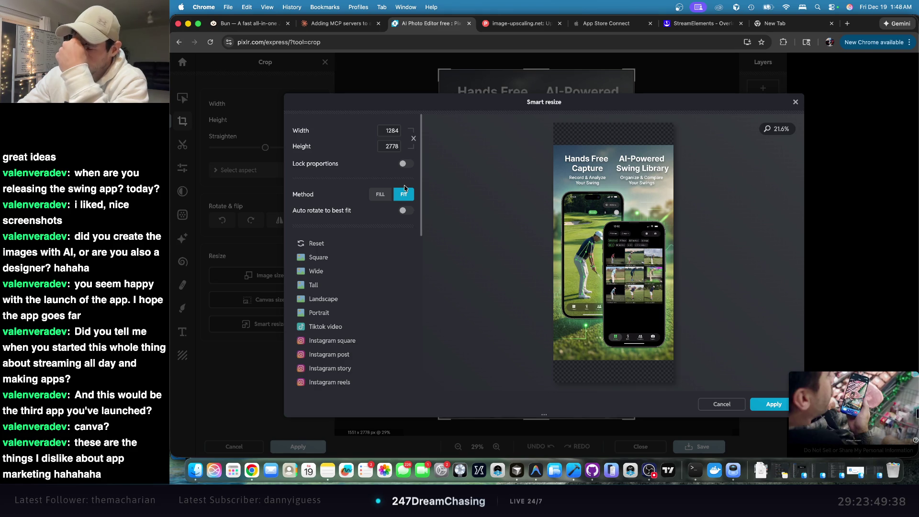
{"action": "left_click", "coordinate": [755, 404]}
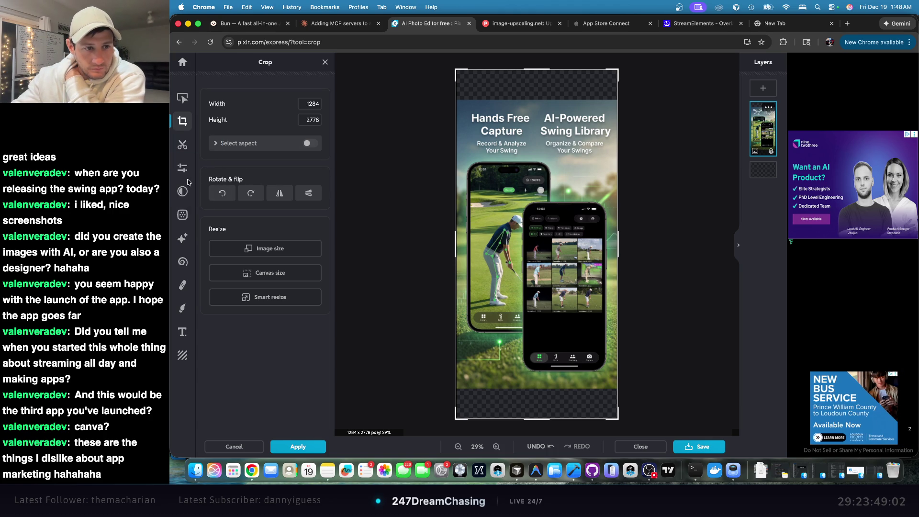
- Open AI Tools > Generative expand, view its preset sizes, and start Sign up / Log in
{"action": "left_click", "coordinate": [183, 238]}
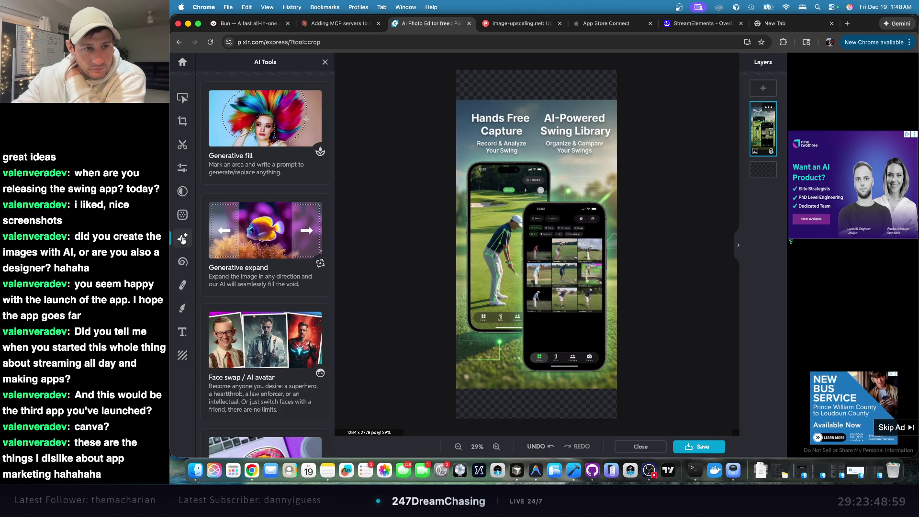
{"action": "left_click", "coordinate": [279, 239]}
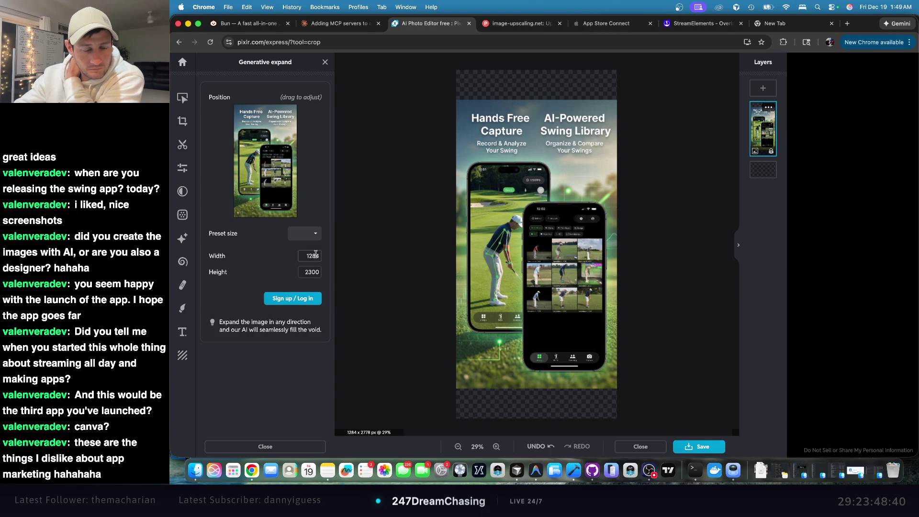
{"action": "left_click", "coordinate": [314, 235]}
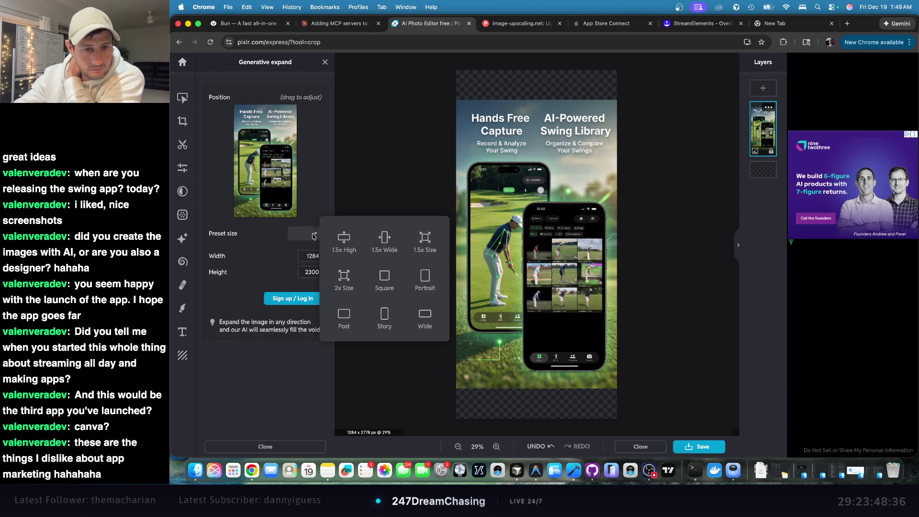
{"action": "left_click", "coordinate": [310, 256]}
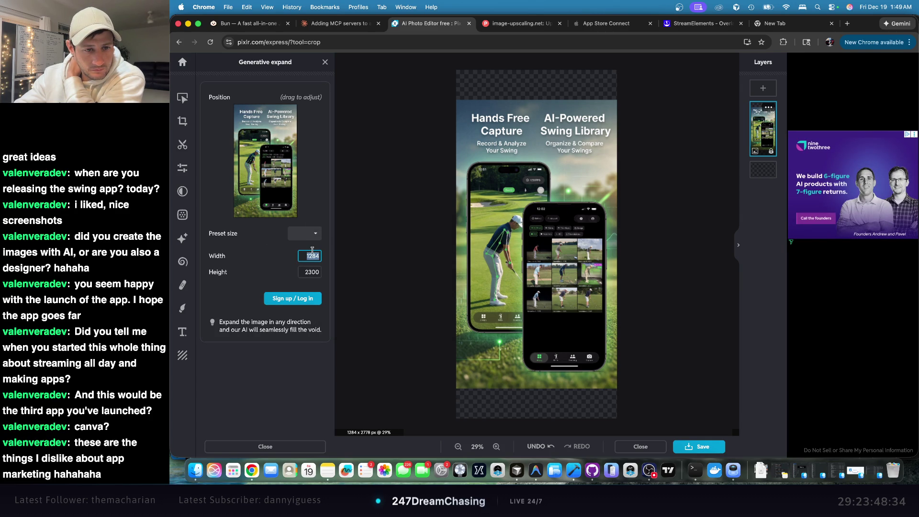
{"action": "left_click", "coordinate": [305, 296]}
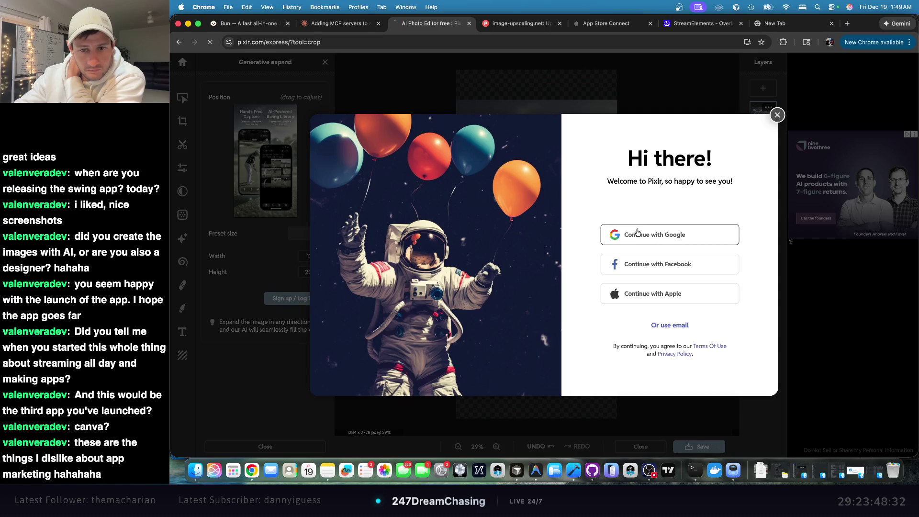
- Sign in to Pixlr with a Google account
{"action": "left_click", "coordinate": [637, 232]}
{"action": "left_click", "coordinate": [612, 243]}
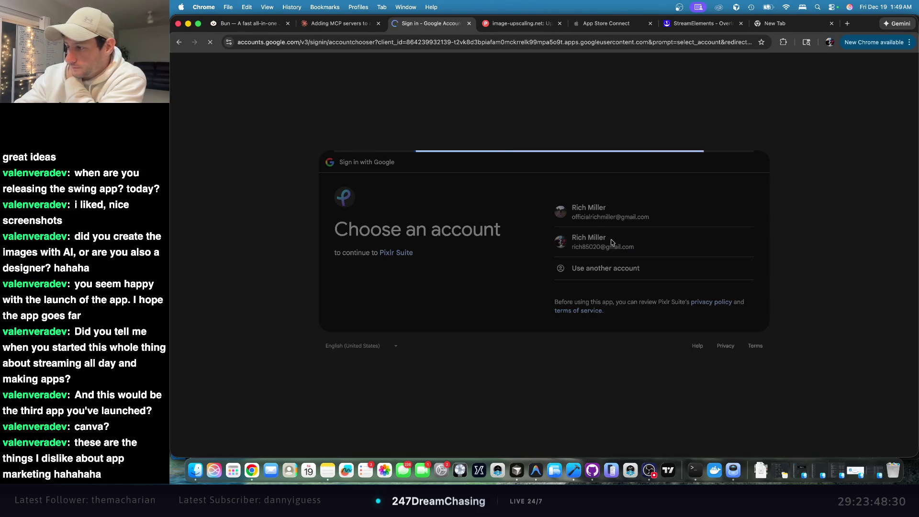
{"action": "left_click", "coordinate": [699, 331]}
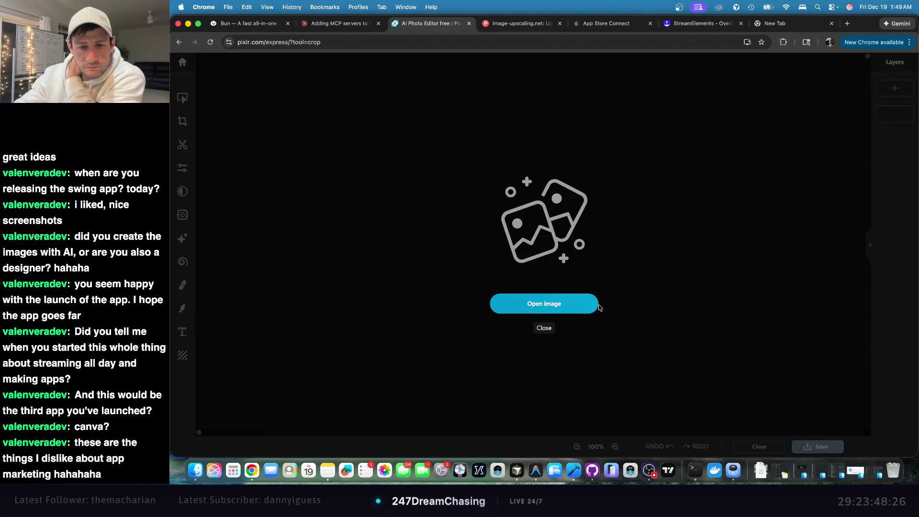
- Open the screenshot, cancel the Pre-resize Image prompt, and bring Xcode forward
{"action": "left_click", "coordinate": [584, 303]}
{"action": "double_click", "coordinate": [482, 126]}
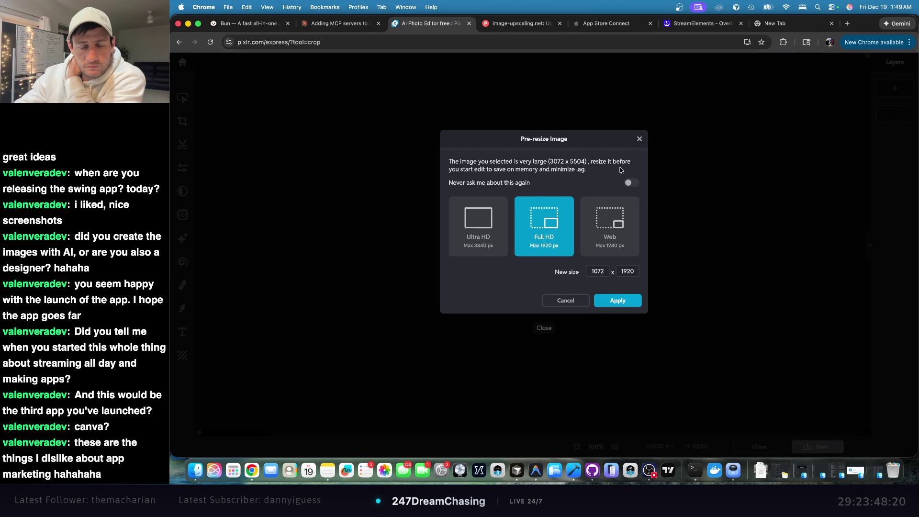
{"action": "left_click", "coordinate": [638, 141]}
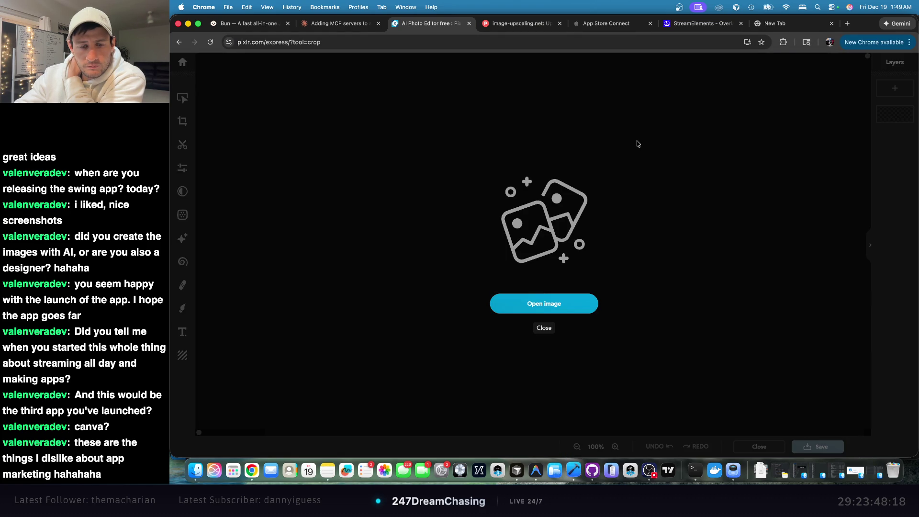
{"action": "left_click", "coordinate": [574, 469]}
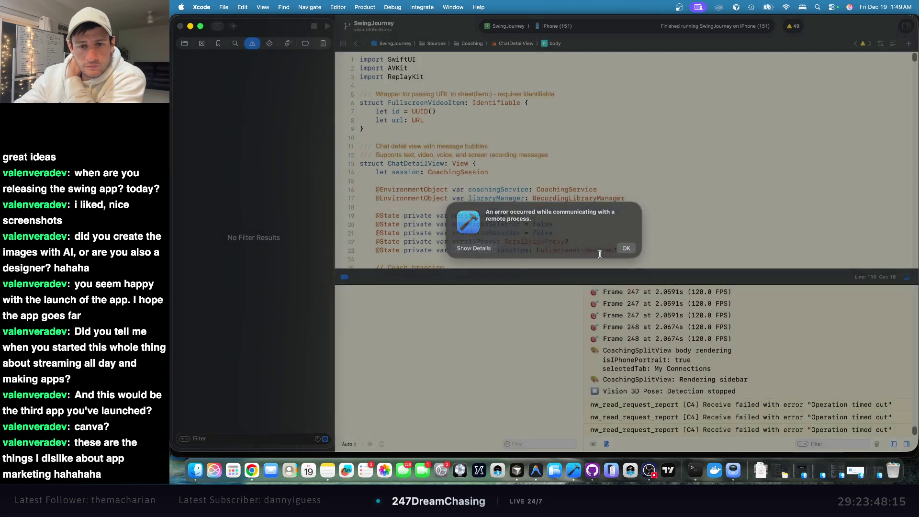
- Dismiss Xcode's remote-process error alert and minimize the Xcode window
{"action": "left_click", "coordinate": [628, 251]}
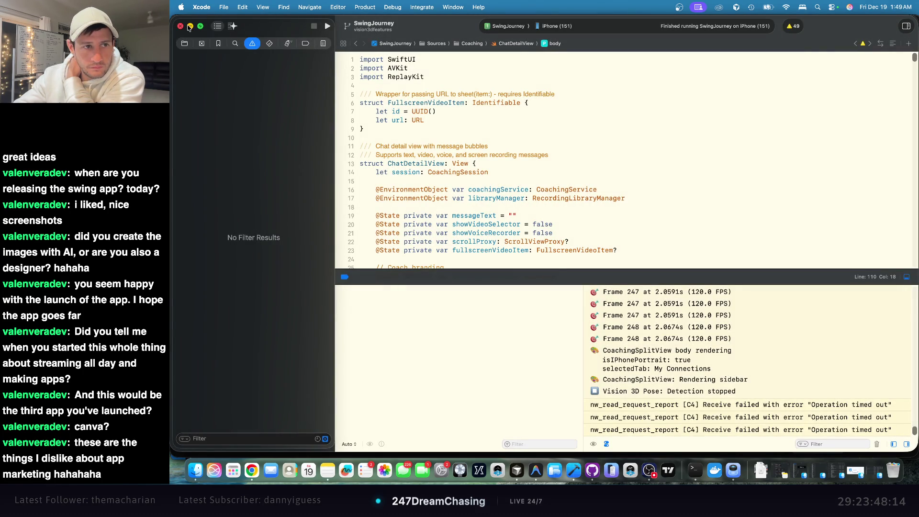
{"action": "left_click", "coordinate": [191, 26]}
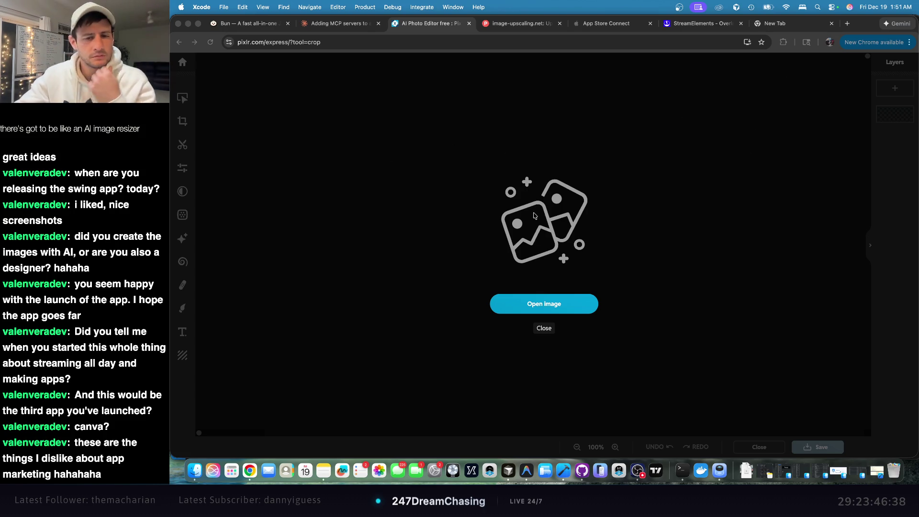
- Open the generated screenshot from App Store Screens and check App Store Connect's sizes
{"action": "left_click", "coordinate": [578, 302]}
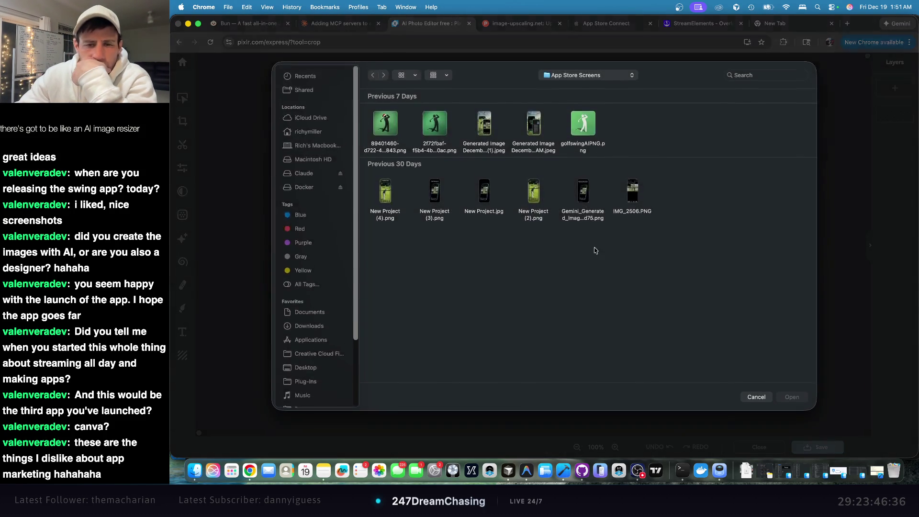
{"action": "double_click", "coordinate": [483, 126]}
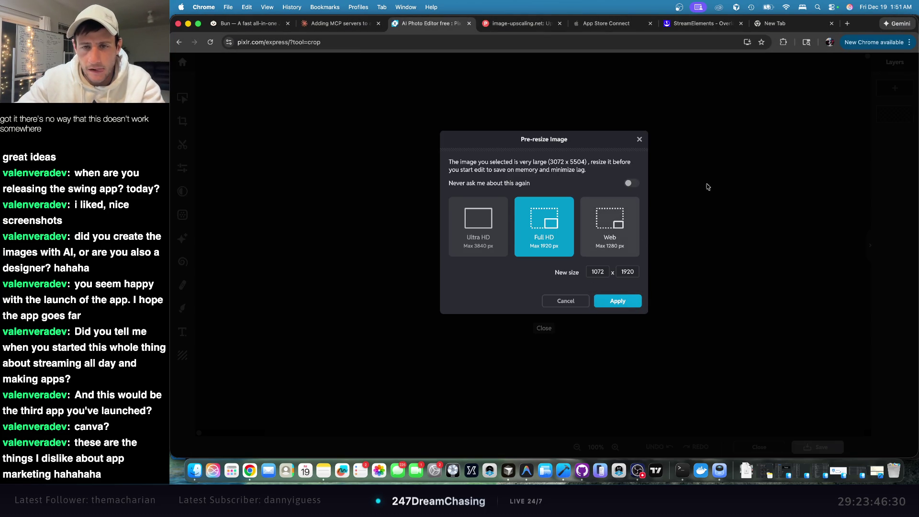
{"action": "left_click", "coordinate": [689, 26]}
{"action": "left_click", "coordinate": [615, 27]}
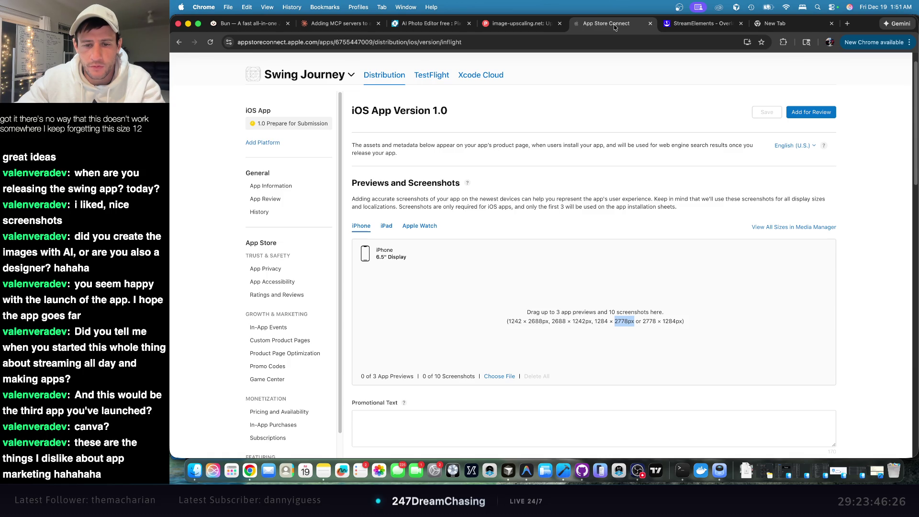
{"action": "left_click", "coordinate": [428, 25]}
- Set the pre-resize width to 1284 and open the image at 1284 × 2301
{"action": "left_click", "coordinate": [598, 271]}
{"action": "key", "text": "super+a"}
{"action": "type", "text": "12"}
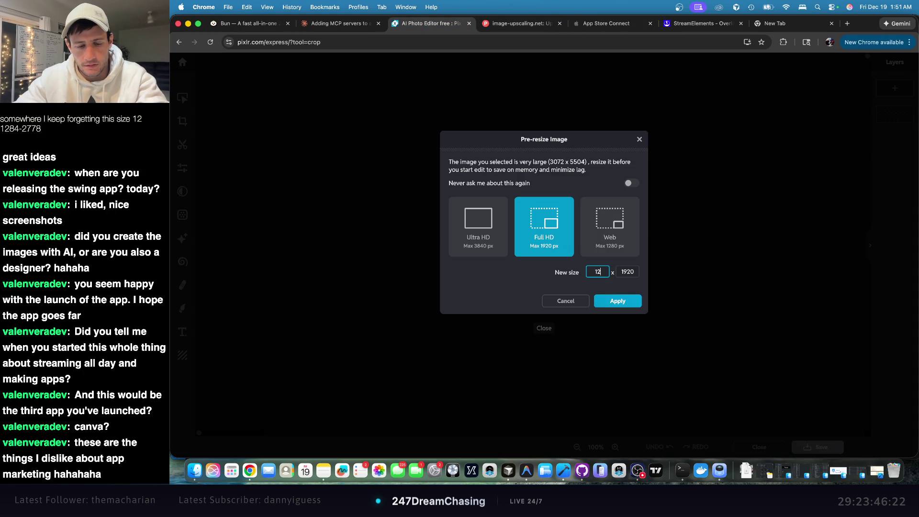
{"action": "type", "text": "84"}
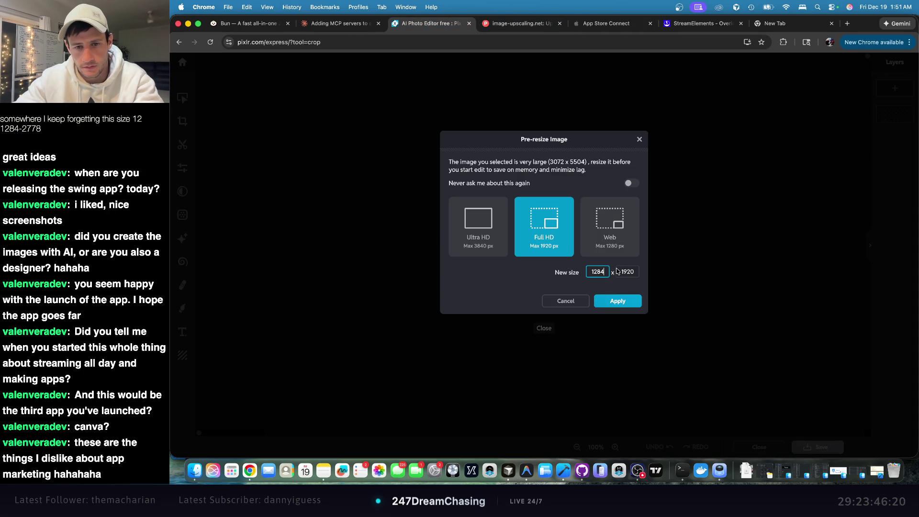
{"action": "left_click", "coordinate": [633, 272]}
{"action": "left_click", "coordinate": [632, 303]}
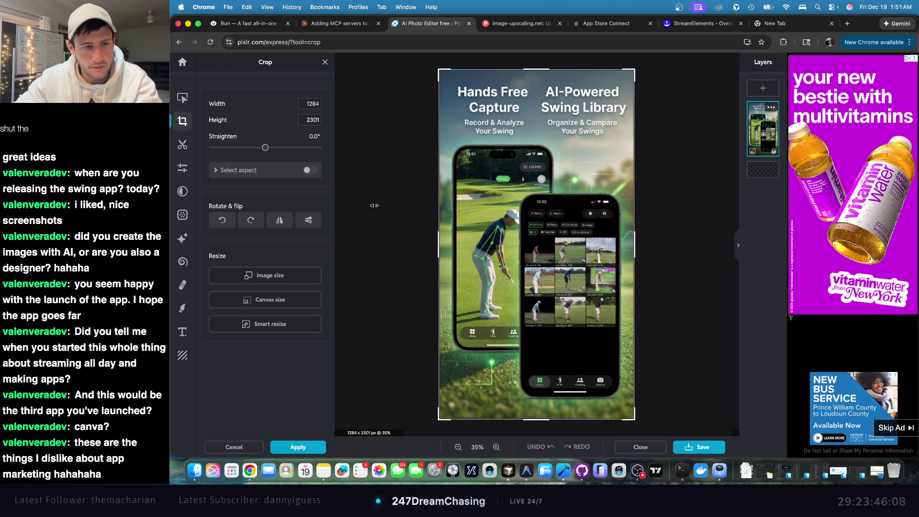
- Try setting the crop height to 2778 and toggling the fixed crop aspect ratio
{"action": "double_click", "coordinate": [310, 120]}
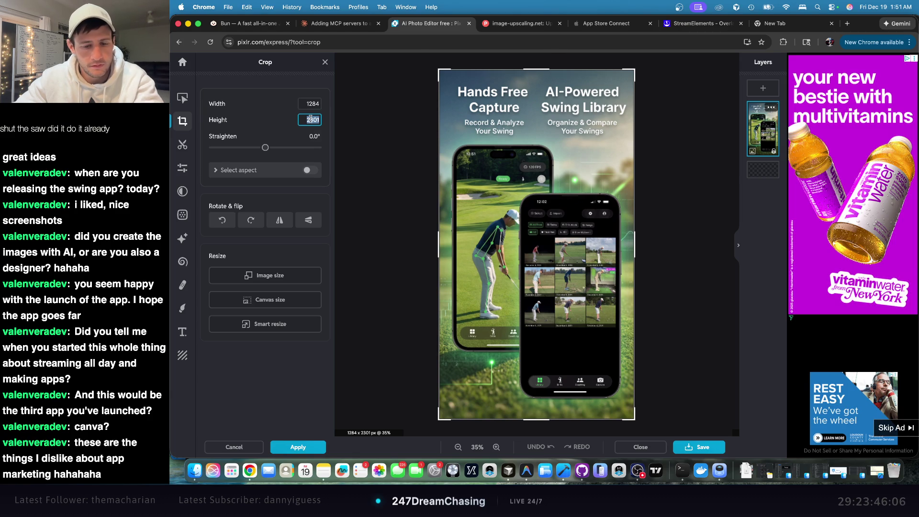
{"action": "type", "text": "2778"}
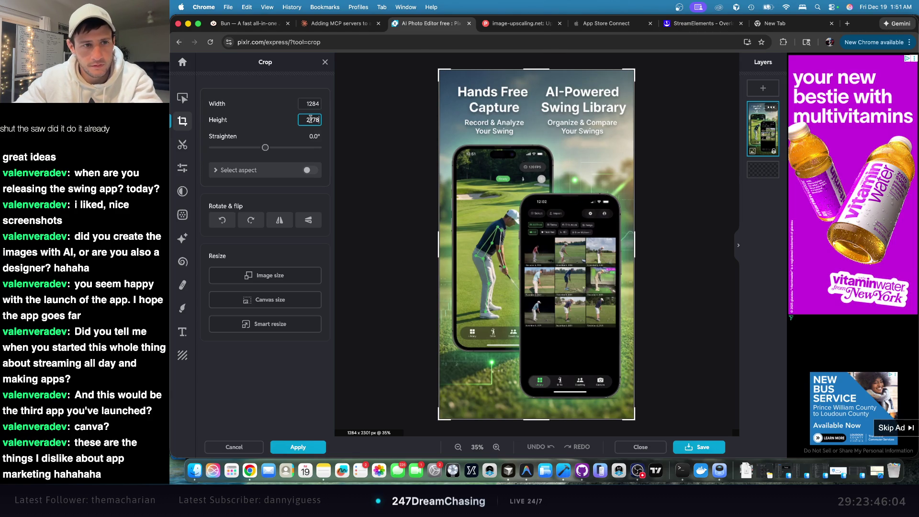
{"action": "left_click", "coordinate": [350, 123]}
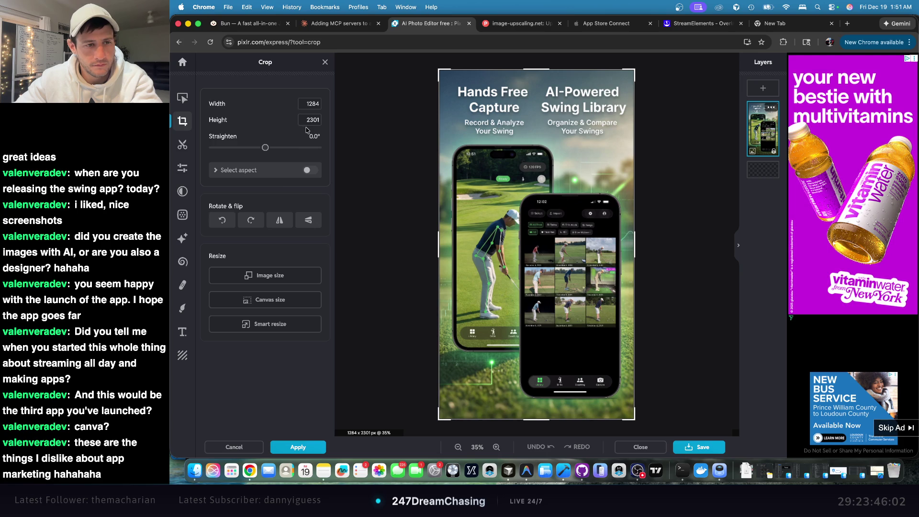
{"action": "left_click", "coordinate": [286, 174]}
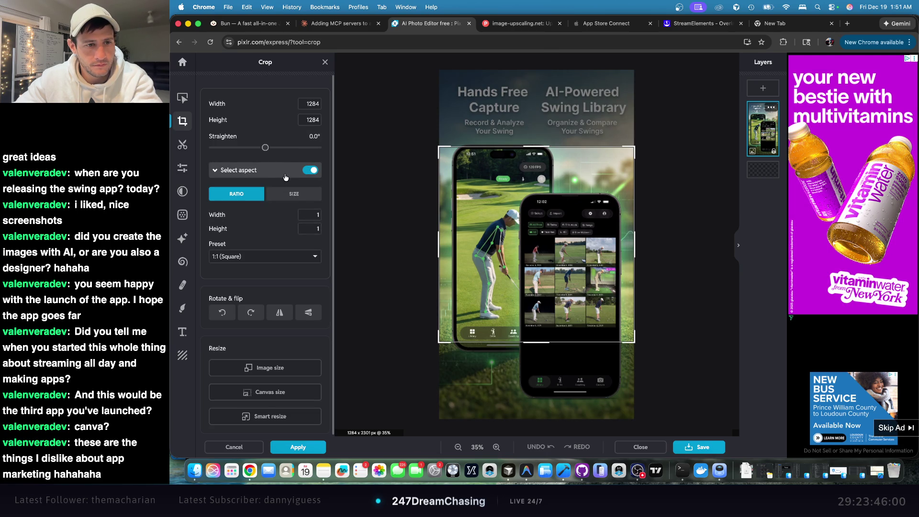
{"action": "left_click", "coordinate": [285, 175]}
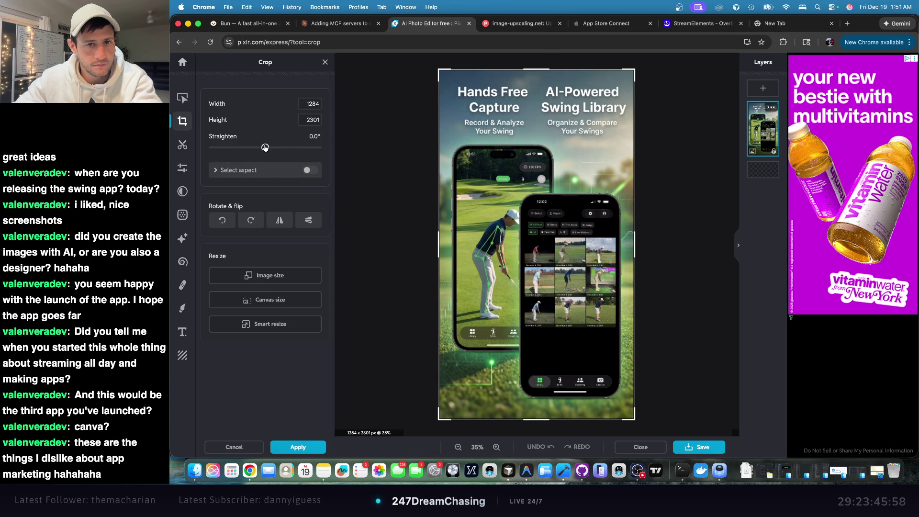
- Resize the image to 1284 × 2778 in Image size with aspect constraint off
{"action": "left_click", "coordinate": [296, 281]}
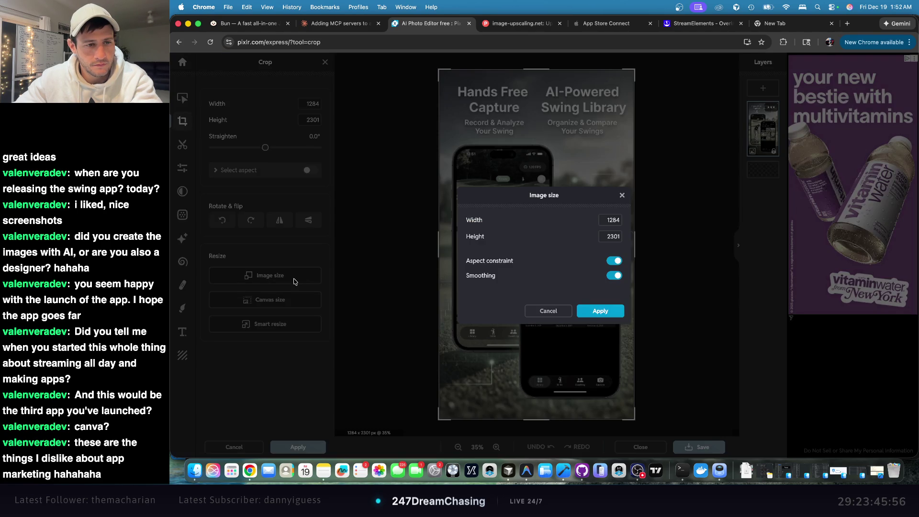
{"action": "double_click", "coordinate": [620, 232]}
{"action": "type", "text": "2778"}
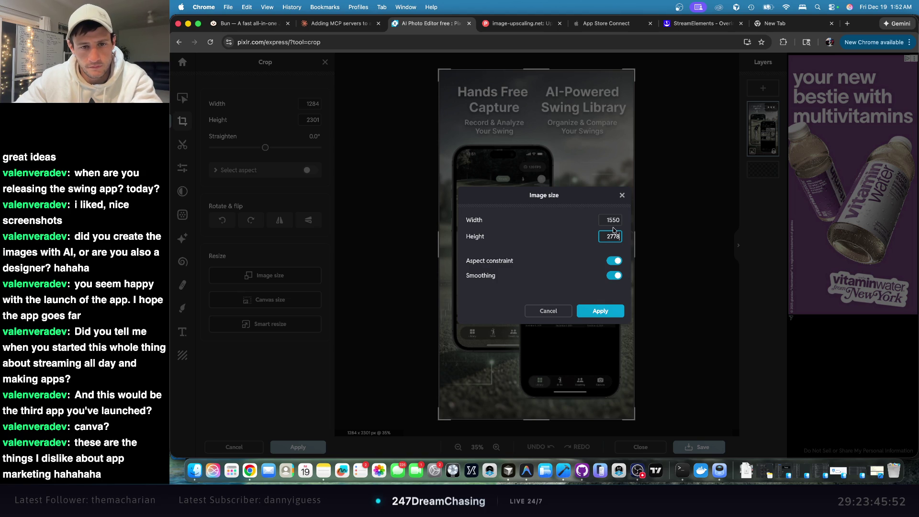
{"action": "left_click", "coordinate": [615, 261]}
{"action": "double_click", "coordinate": [615, 219]}
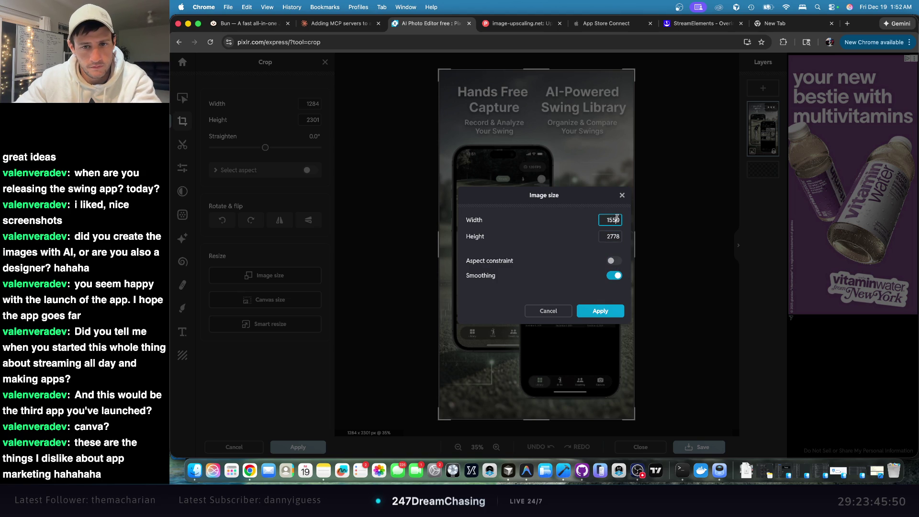
{"action": "type", "text": "23"}
{"action": "key", "text": "super+a"}
{"action": "type", "text": "1284"}
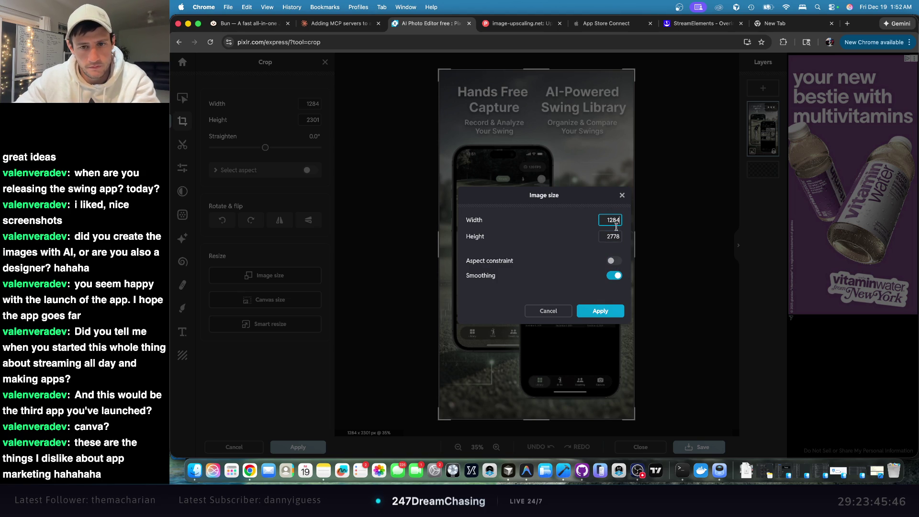
{"action": "left_click", "coordinate": [583, 245]}
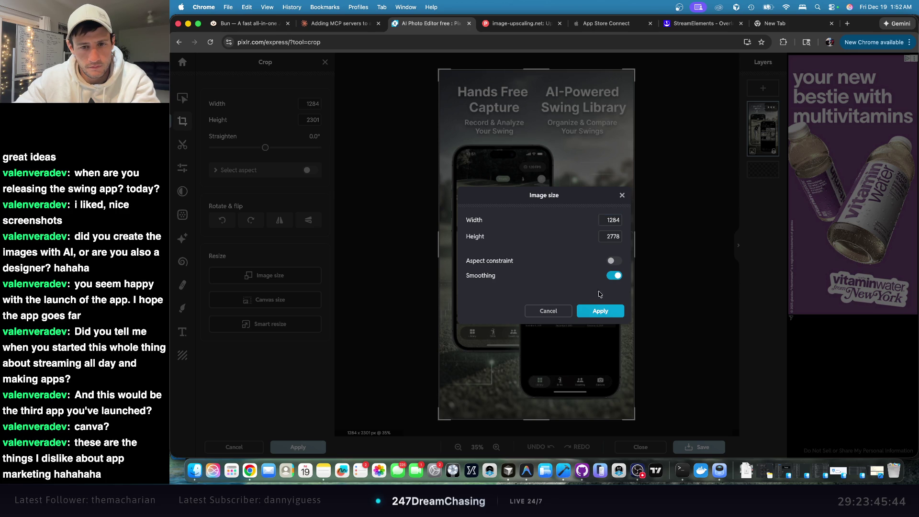
{"action": "left_click", "coordinate": [602, 311]}
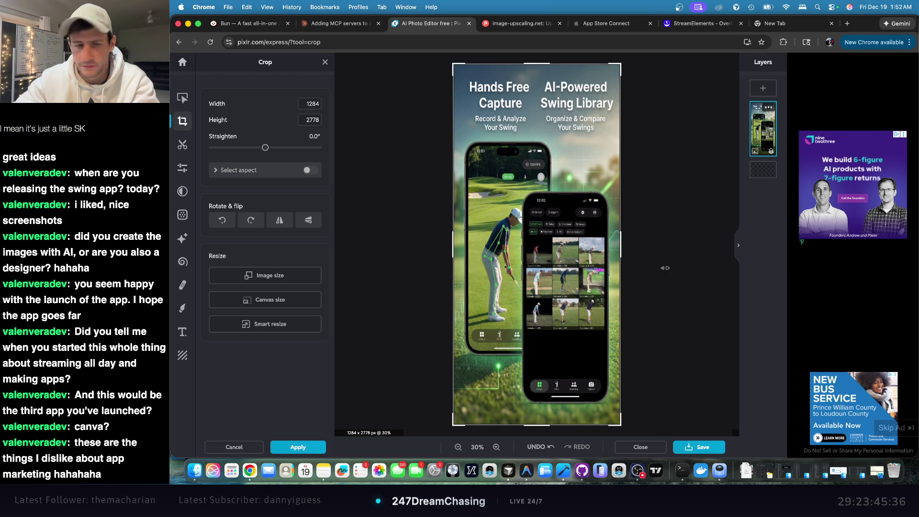
- Zoom in and out on the canvas to inspect the stretched 1284 × 2778 px screenshot
{"action": "scroll", "coordinate": [665, 268], "scroll_direction": "down", "scroll_amount": 3}
{"action": "scroll", "coordinate": [663, 271], "scroll_direction": "up", "scroll_amount": 2}
{"action": "scroll", "coordinate": [664, 271], "scroll_direction": "up", "scroll_amount": 1}
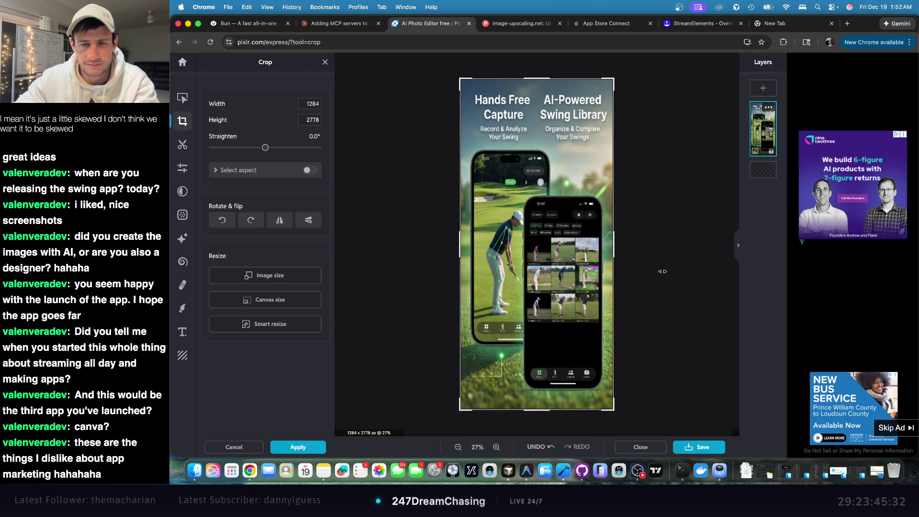
{"action": "scroll", "coordinate": [663, 272], "scroll_direction": "down", "scroll_amount": 1}
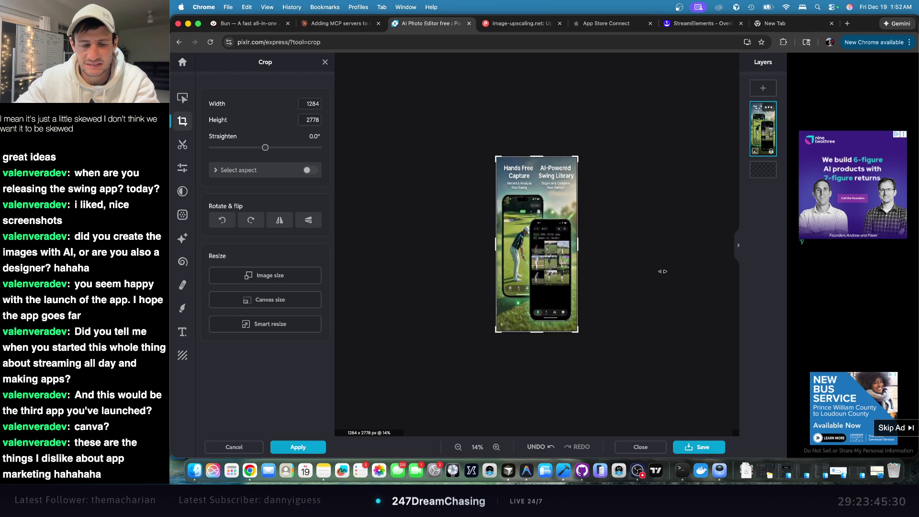
{"action": "scroll", "coordinate": [663, 272], "scroll_direction": "up", "scroll_amount": 5}
{"action": "scroll", "coordinate": [663, 269], "scroll_direction": "down", "scroll_amount": 6}
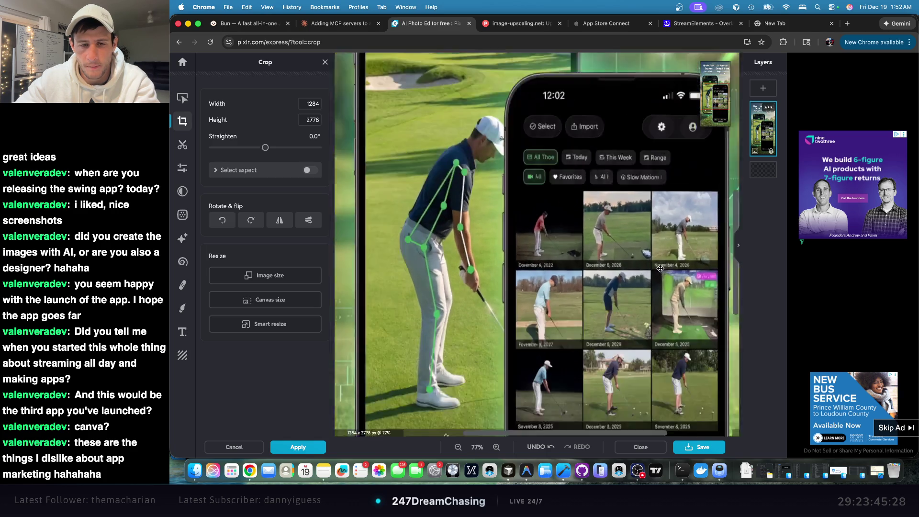
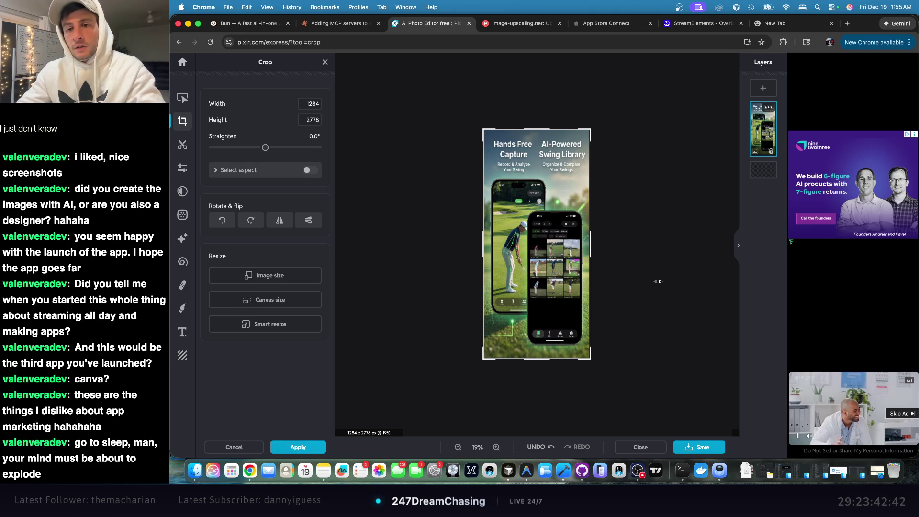
- Search Google in a new tab for 'apple store template screen shot maker' and scroll the results
{"action": "left_click", "coordinate": [792, 25]}
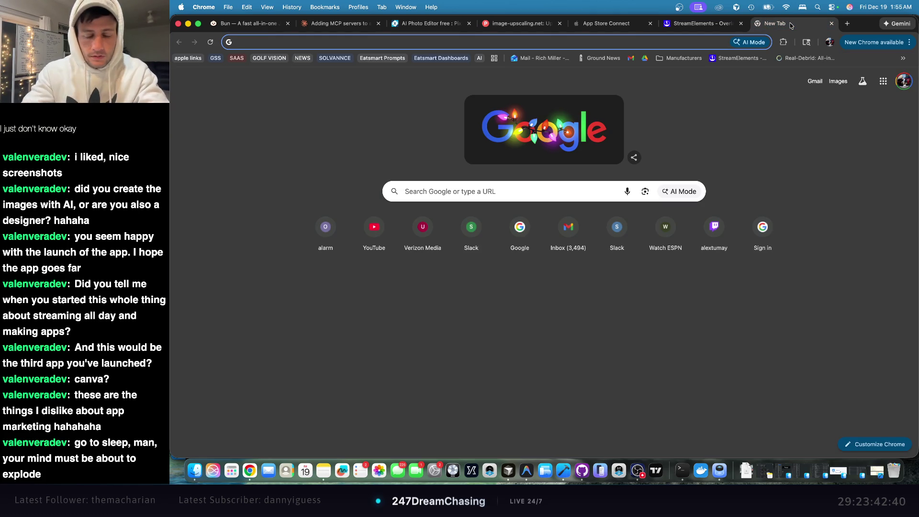
{"action": "type", "text": "apple sto"}
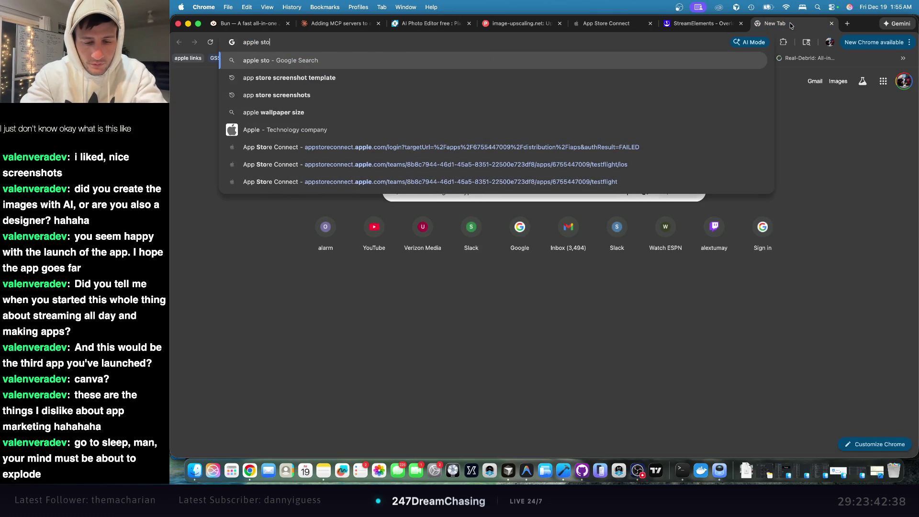
{"action": "type", "text": "re template "}
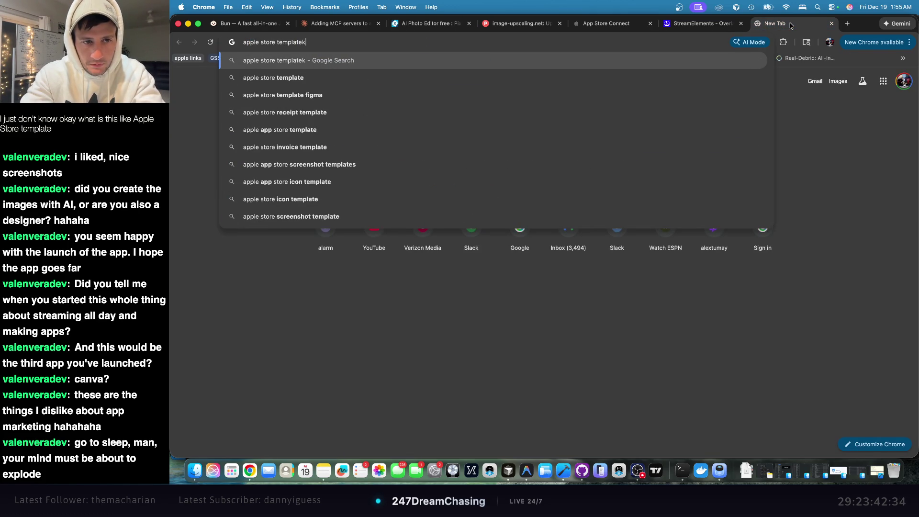
{"action": "type", "text": "screen shot am"}
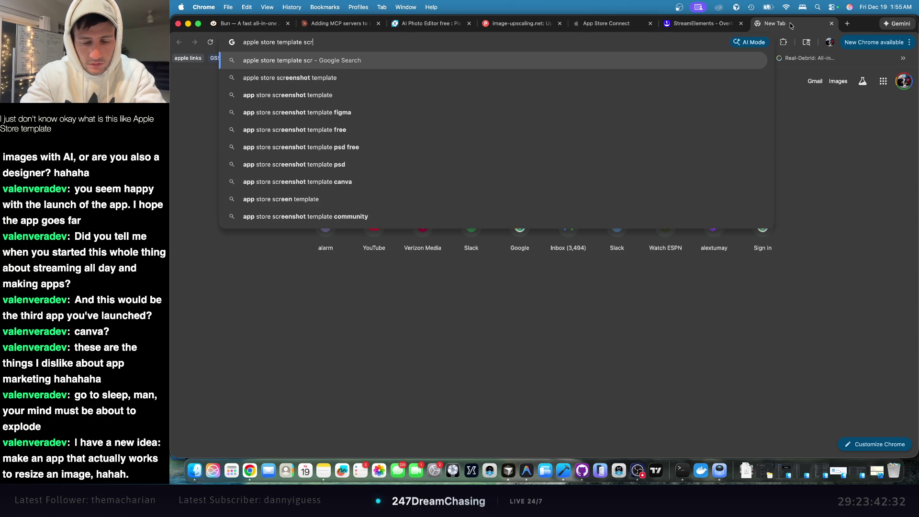
{"action": "key", "text": "BackSpace"}
{"action": "key", "text": "BackSpace"}
{"action": "type", "text": "maker"}
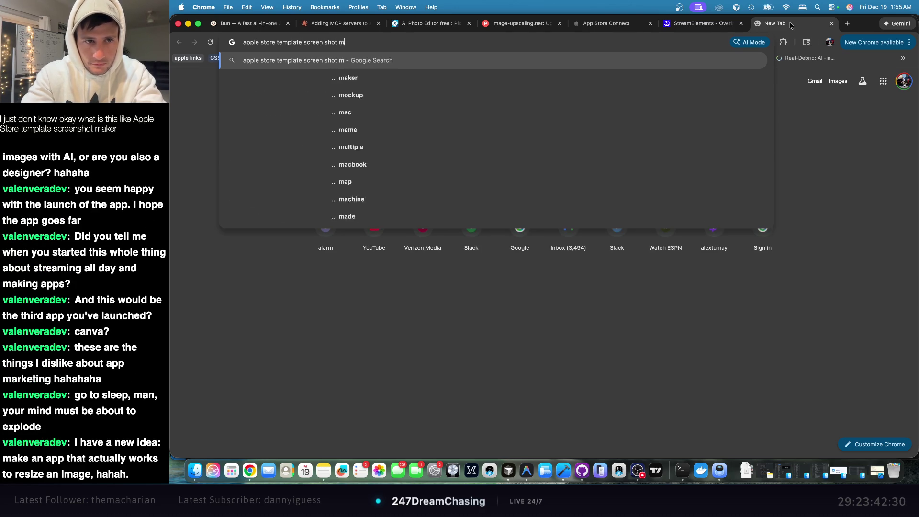
{"action": "key", "text": "Return"}
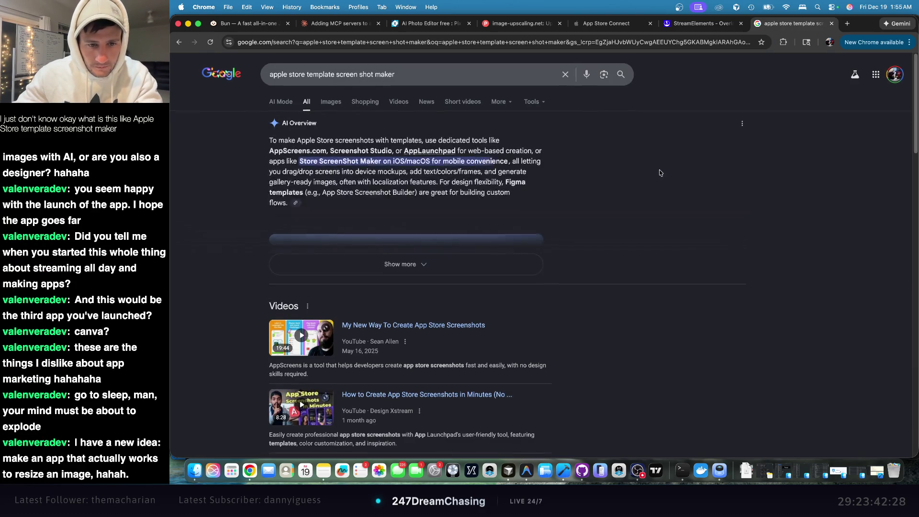
{"action": "scroll", "coordinate": [573, 169], "scroll_direction": "down", "scroll_amount": 5}
{"action": "scroll", "coordinate": [573, 168], "scroll_direction": "up", "scroll_amount": 3}
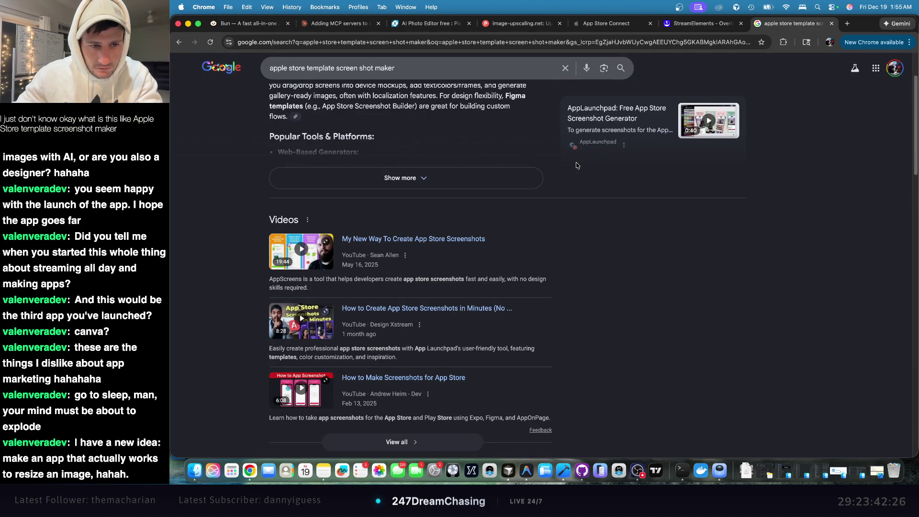
{"action": "scroll", "coordinate": [479, 160], "scroll_direction": "down", "scroll_amount": 3}
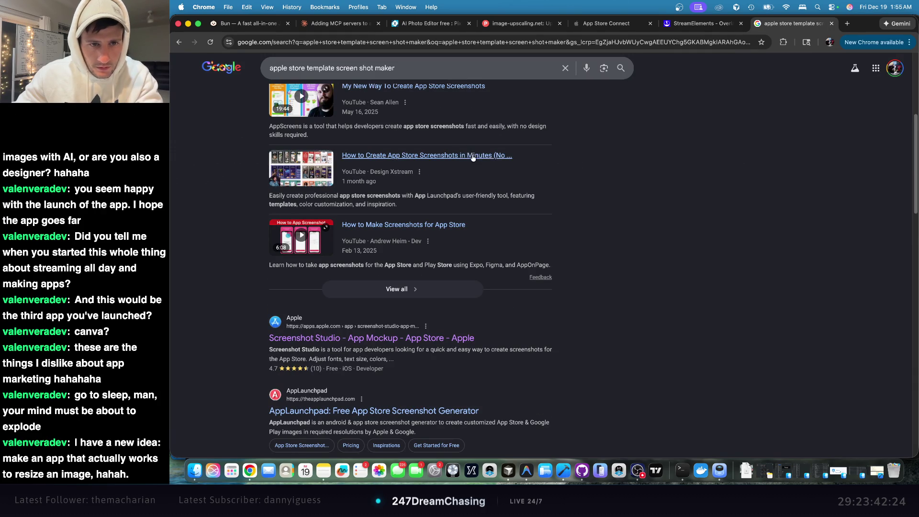
{"action": "left_click", "coordinate": [474, 157]}
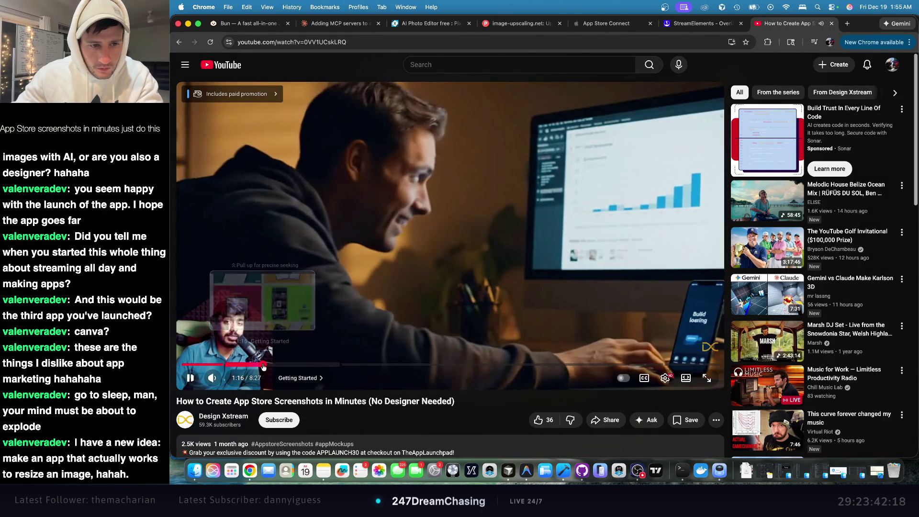
{"action": "left_click", "coordinate": [263, 365]}
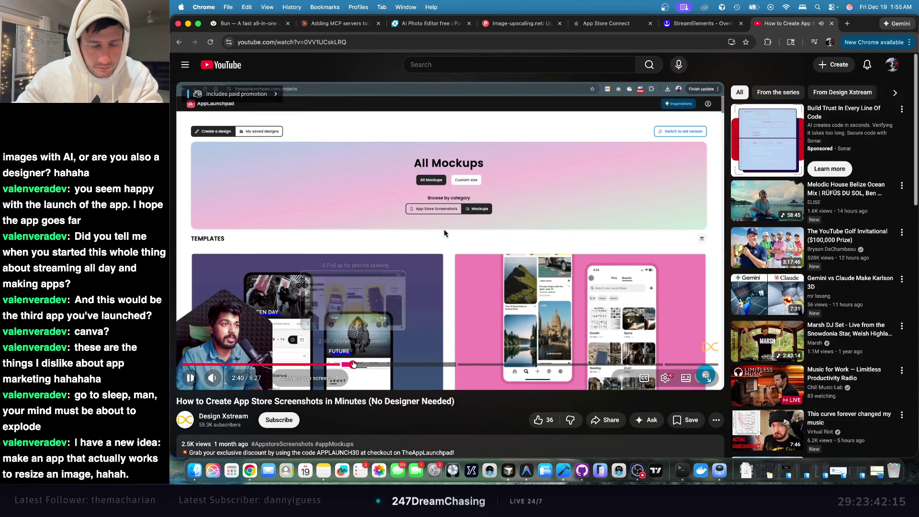
{"action": "left_click", "coordinate": [353, 367]}
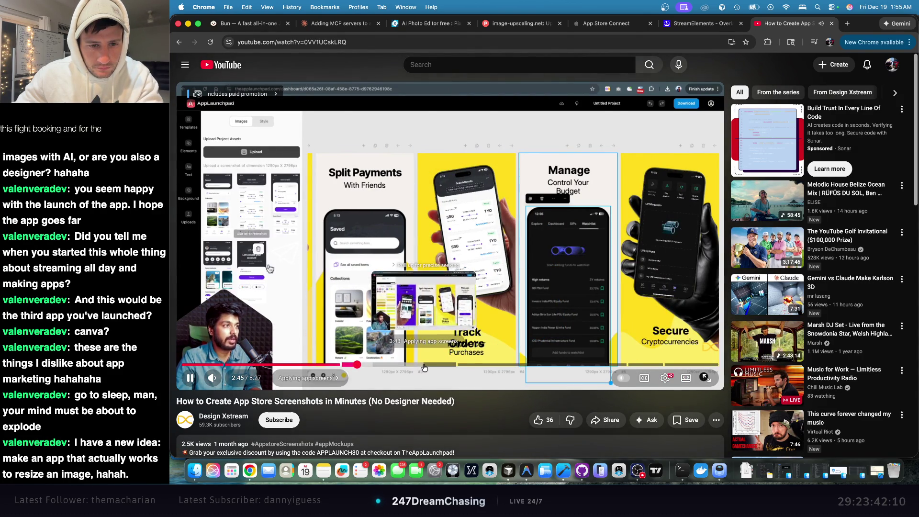
{"action": "left_click", "coordinate": [426, 365]}
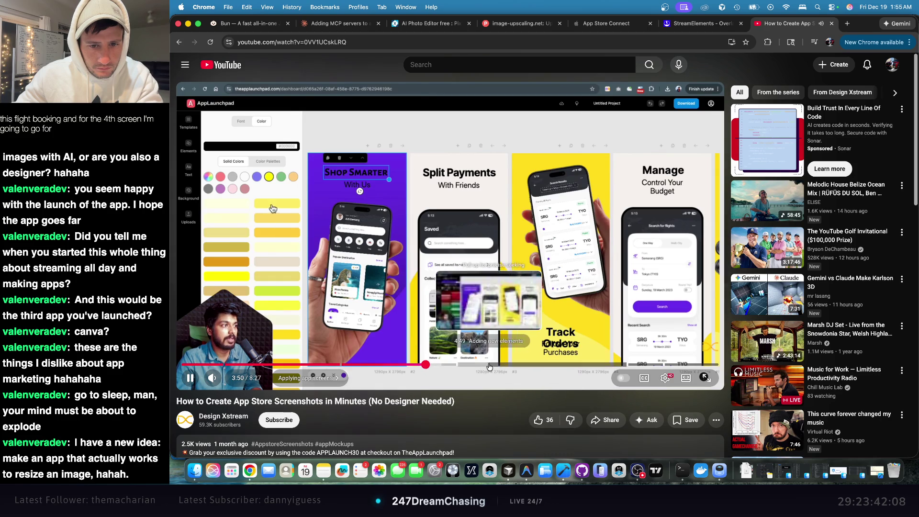
{"action": "left_click", "coordinate": [489, 366]}
{"action": "left_click", "coordinate": [483, 305]}
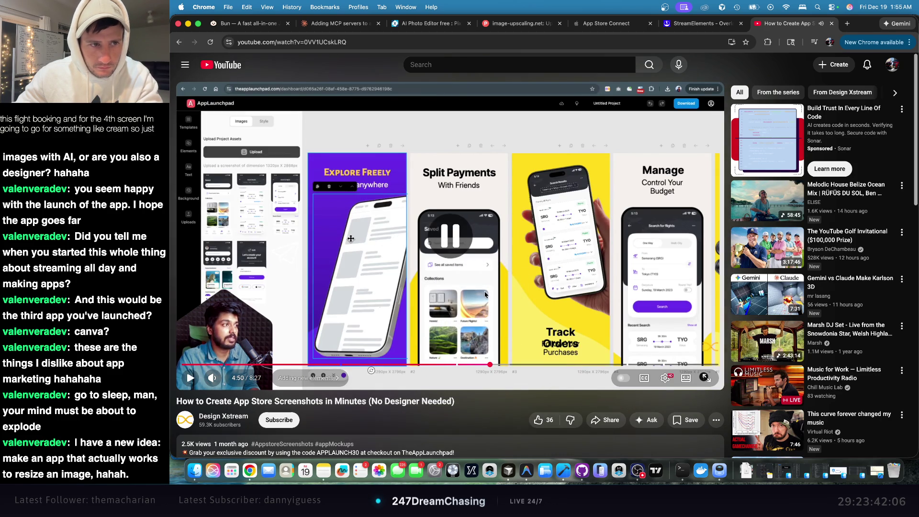
{"action": "scroll", "coordinate": [484, 304], "scroll_direction": "down", "scroll_amount": 5}
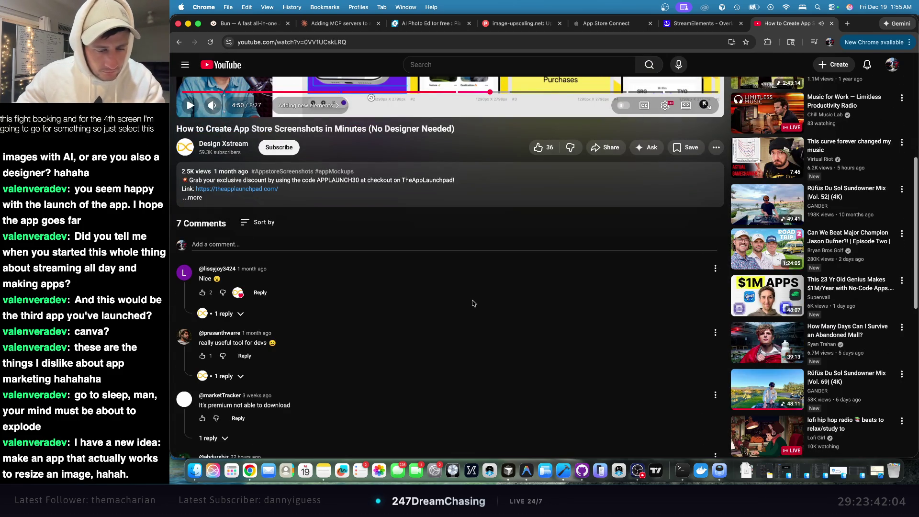
{"action": "scroll", "coordinate": [473, 302], "scroll_direction": "down", "scroll_amount": 3}
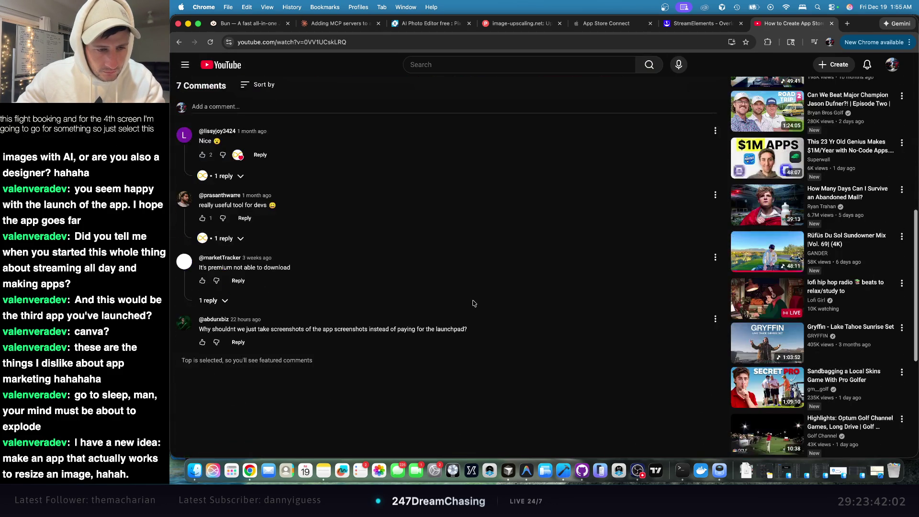
{"action": "scroll", "coordinate": [473, 303], "scroll_direction": "up", "scroll_amount": 8}
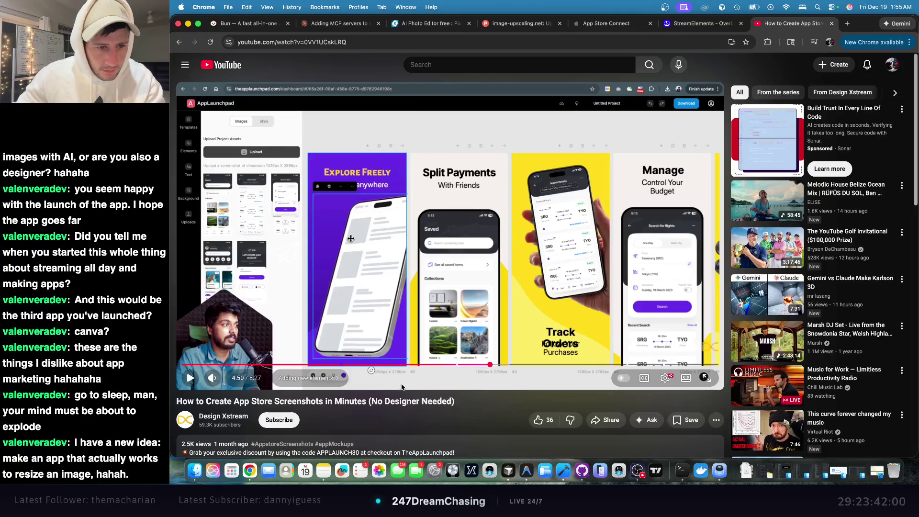
{"action": "left_click", "coordinate": [485, 381]}
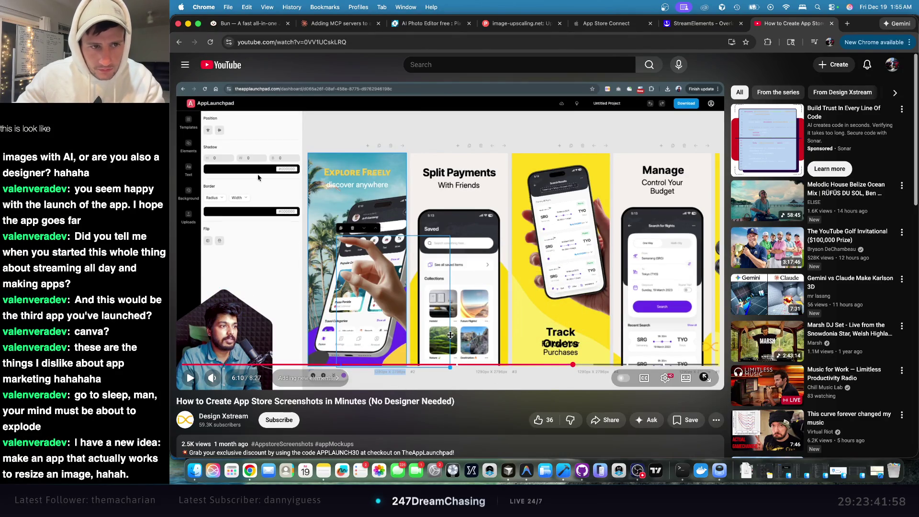
{"action": "left_click", "coordinate": [179, 42]}
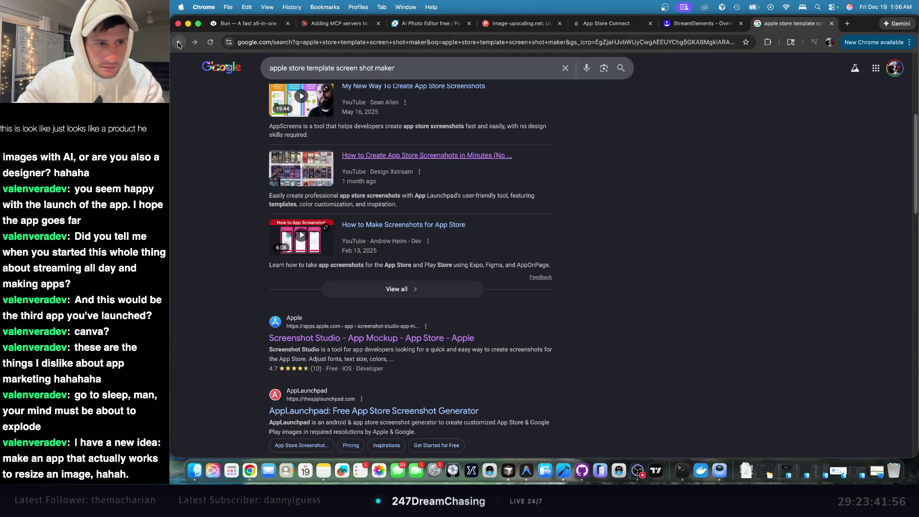
- Look at the Screenshot Studio App Store listing, then return to the search results
{"action": "scroll", "coordinate": [420, 173], "scroll_direction": "down", "scroll_amount": 2}
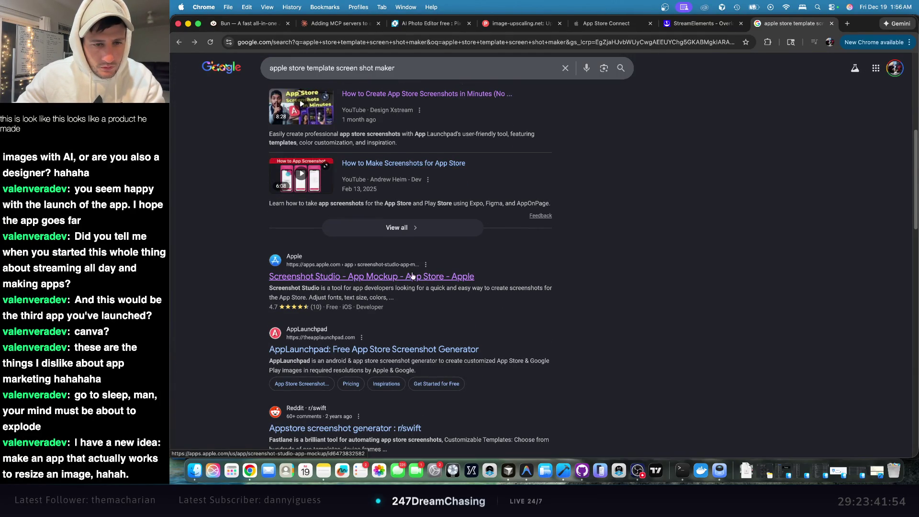
{"action": "left_click", "coordinate": [415, 274]}
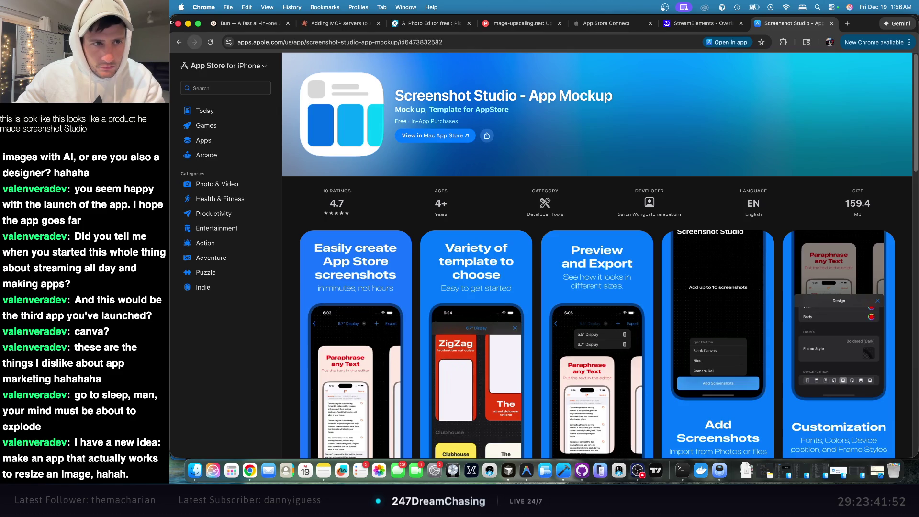
{"action": "left_click", "coordinate": [184, 42]}
- Open the Reddit r/swift screenshot-generator thread and its Fastlane Snapshot documentation link
{"action": "scroll", "coordinate": [527, 215], "scroll_direction": "down", "scroll_amount": 2}
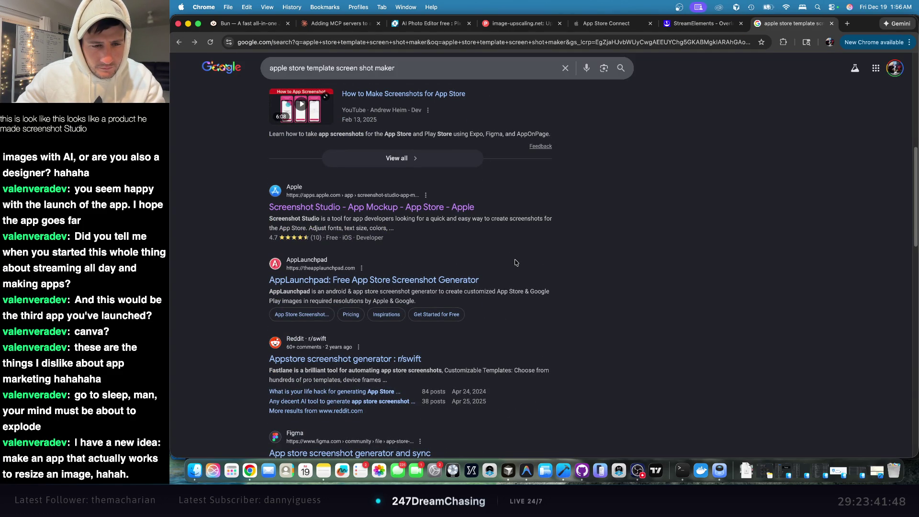
{"action": "left_click", "coordinate": [400, 359]}
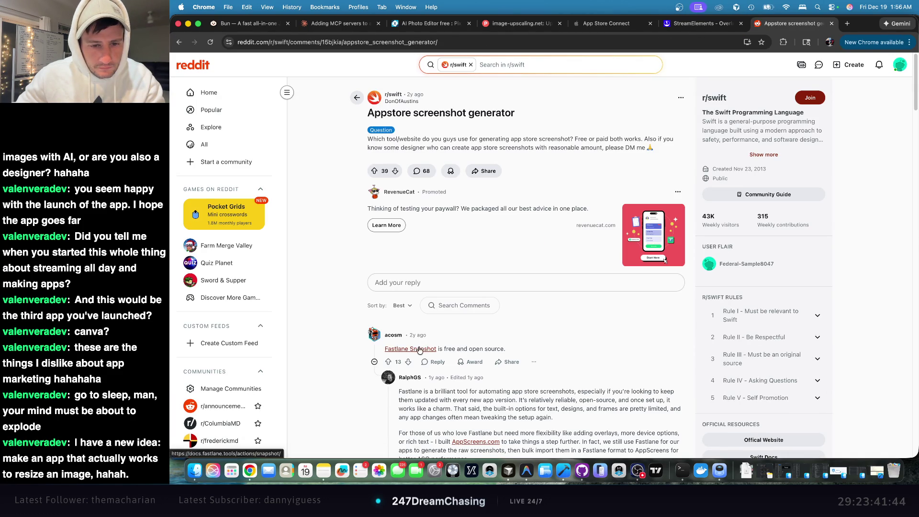
{"action": "left_click", "coordinate": [419, 349]}
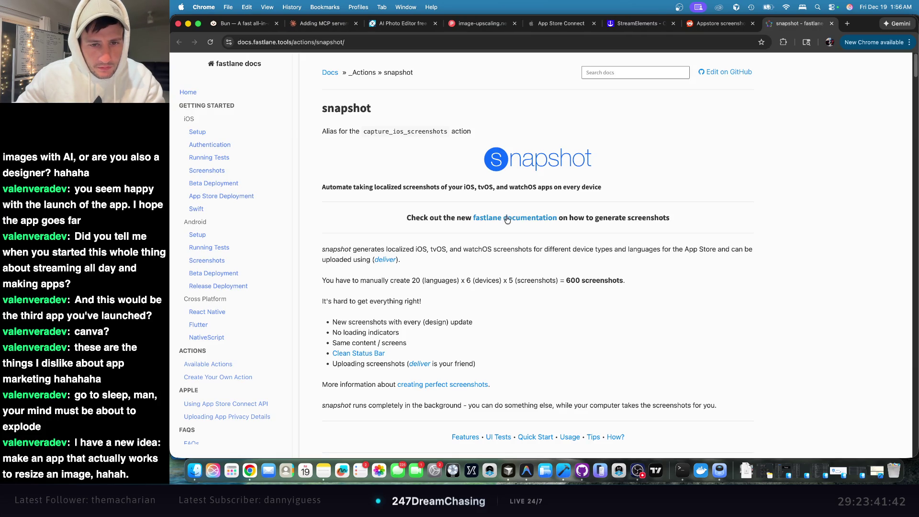
{"action": "left_click_drag", "start_coordinate": [327, 126], "coordinate": [471, 131]}
{"action": "left_click", "coordinate": [480, 152]}
{"action": "left_click_drag", "start_coordinate": [330, 187], "coordinate": [617, 194]}
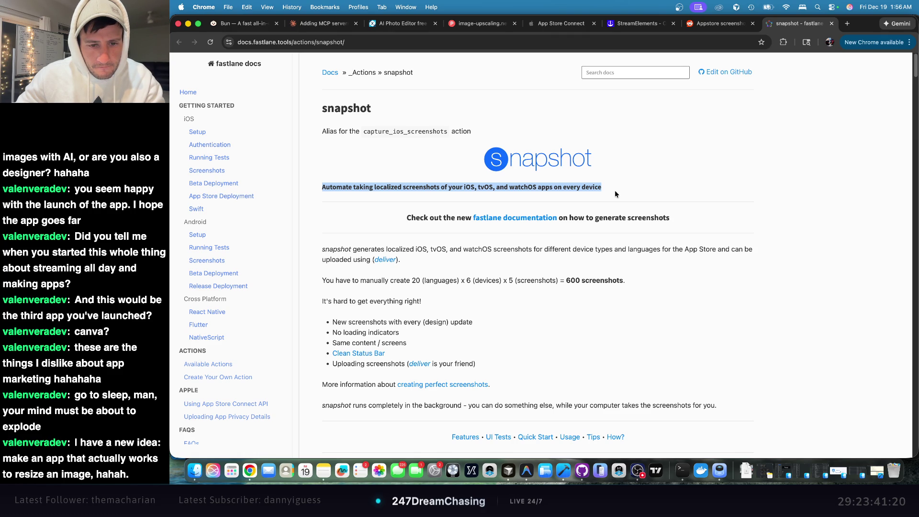
{"action": "scroll", "coordinate": [615, 193], "scroll_direction": "down", "scroll_amount": 5}
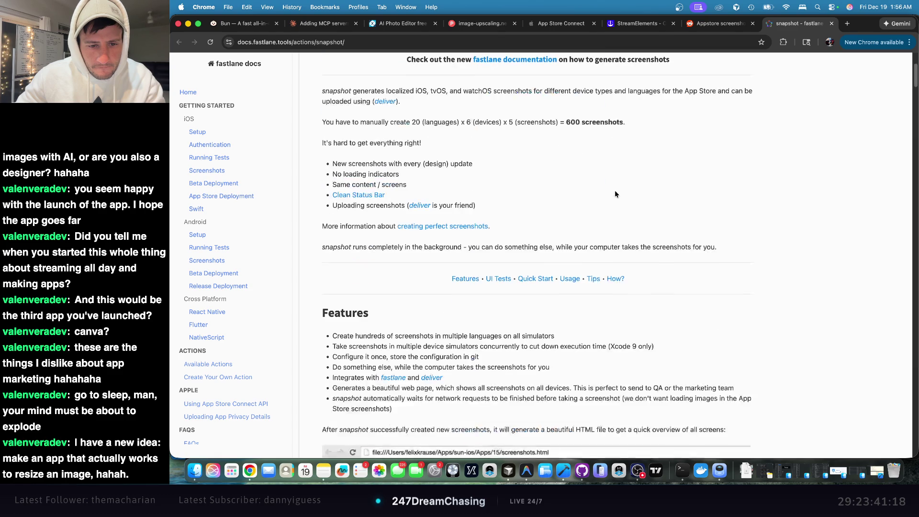
{"action": "scroll", "coordinate": [616, 194], "scroll_direction": "down", "scroll_amount": 6}
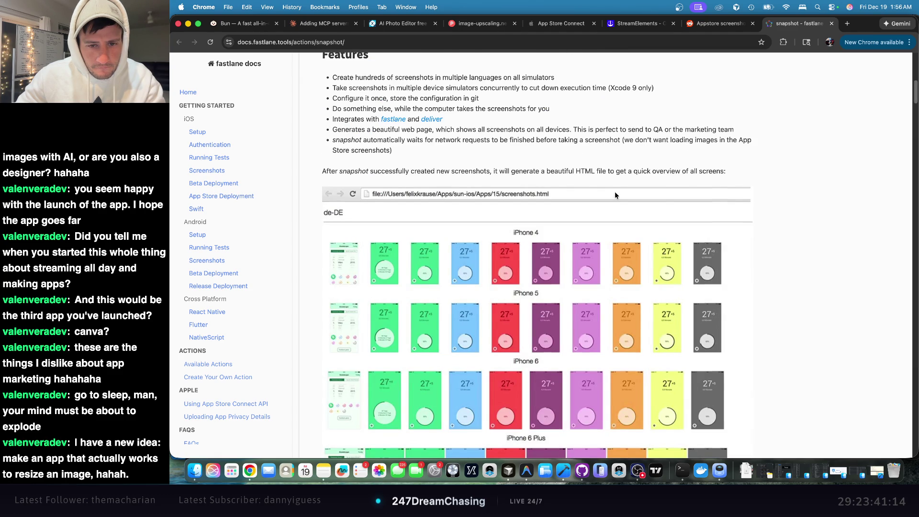
{"action": "scroll", "coordinate": [615, 194], "scroll_direction": "down", "scroll_amount": 3}
{"action": "scroll", "coordinate": [615, 194], "scroll_direction": "down", "scroll_amount": 2}
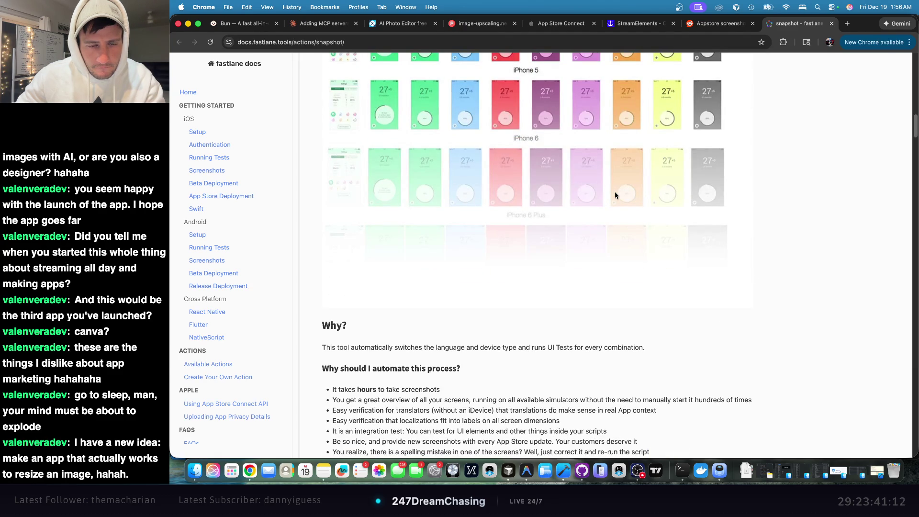
{"action": "scroll", "coordinate": [615, 194], "scroll_direction": "down", "scroll_amount": 3}
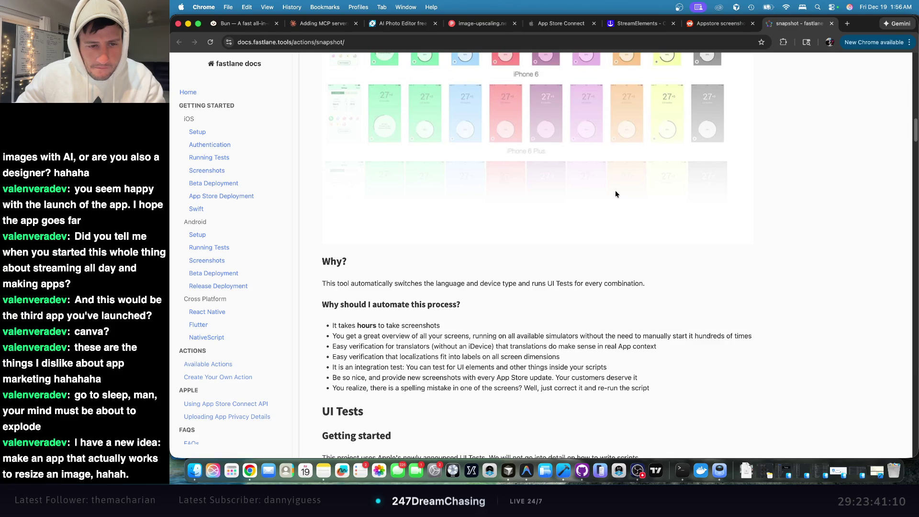
{"action": "scroll", "coordinate": [616, 194], "scroll_direction": "down", "scroll_amount": 3}
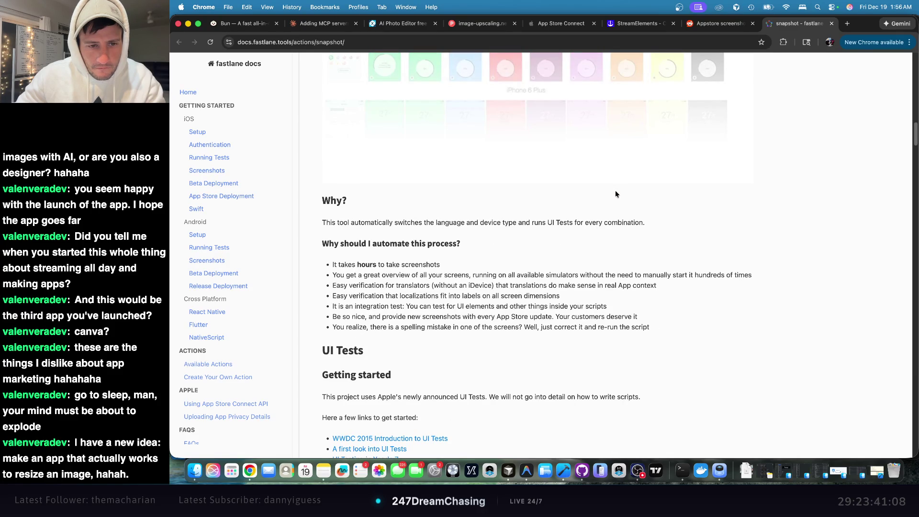
{"action": "scroll", "coordinate": [616, 194], "scroll_direction": "down", "scroll_amount": 10}
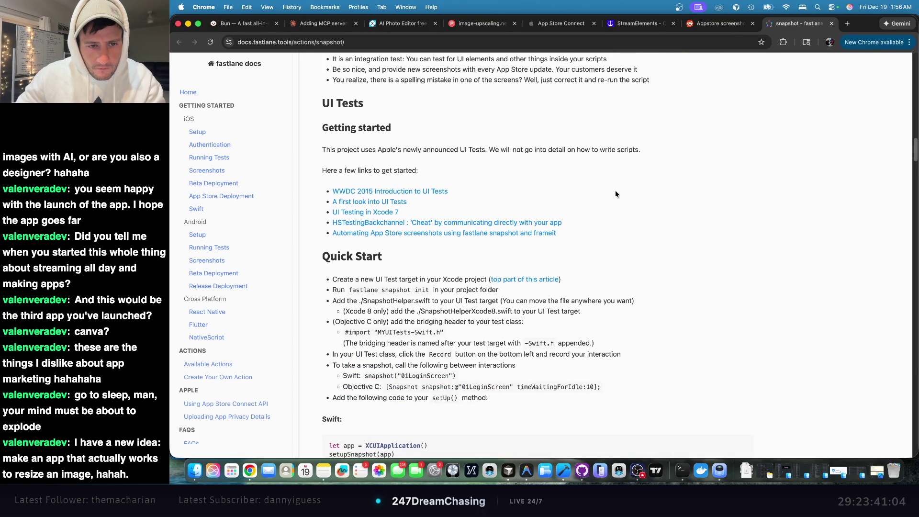
{"action": "scroll", "coordinate": [616, 194], "scroll_direction": "down", "scroll_amount": 20}
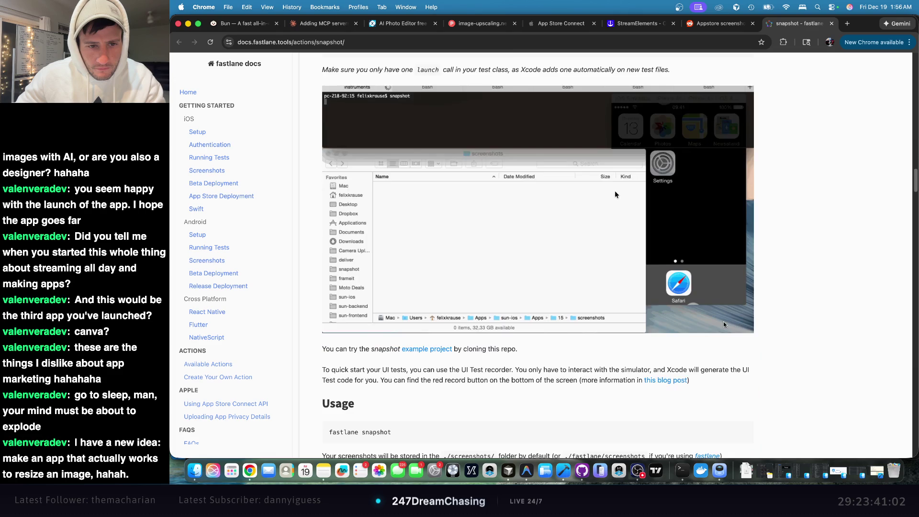
{"action": "scroll", "coordinate": [615, 190], "scroll_direction": "down", "scroll_amount": 20}
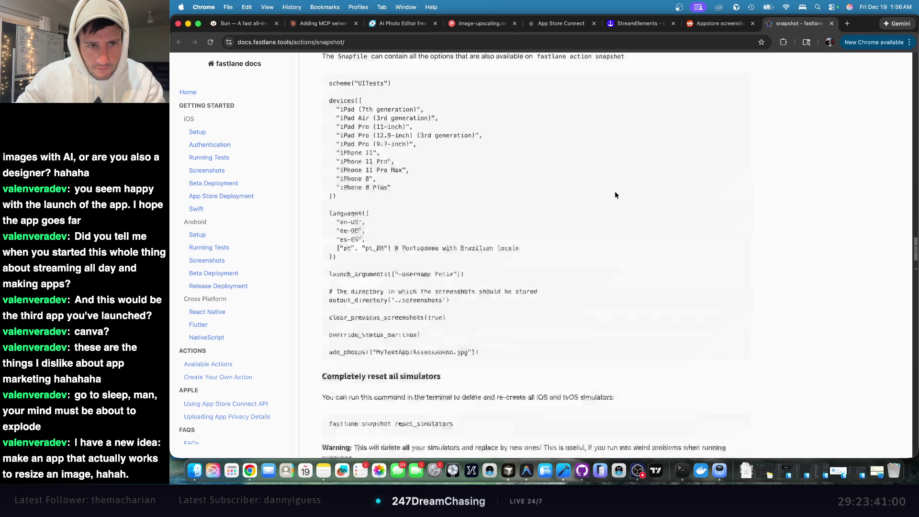
{"action": "scroll", "coordinate": [615, 191], "scroll_direction": "down", "scroll_amount": 20}
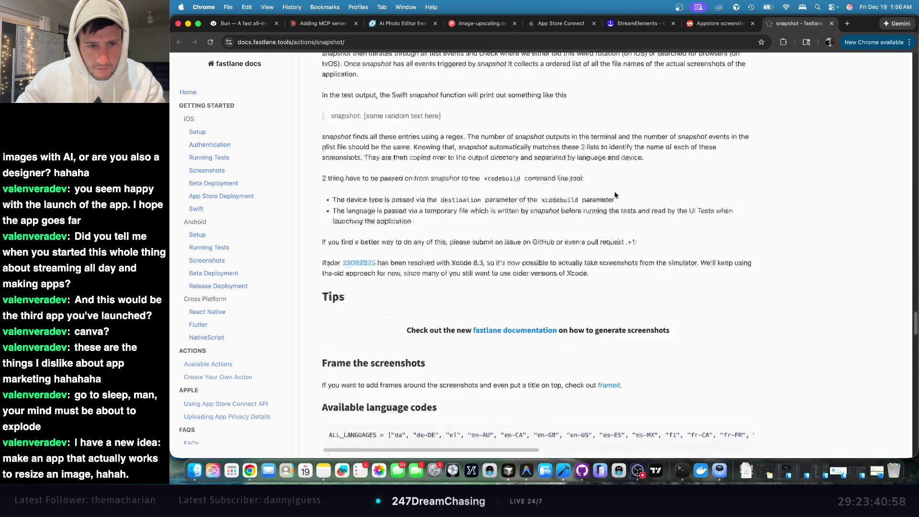
{"action": "scroll", "coordinate": [614, 192], "scroll_direction": "down", "scroll_amount": 20}
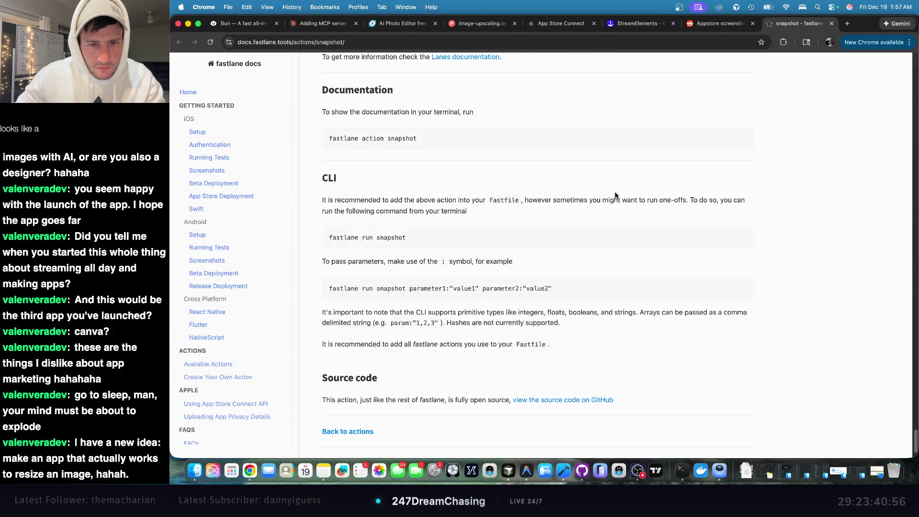
{"action": "scroll", "coordinate": [615, 195], "scroll_direction": "down", "scroll_amount": 6}
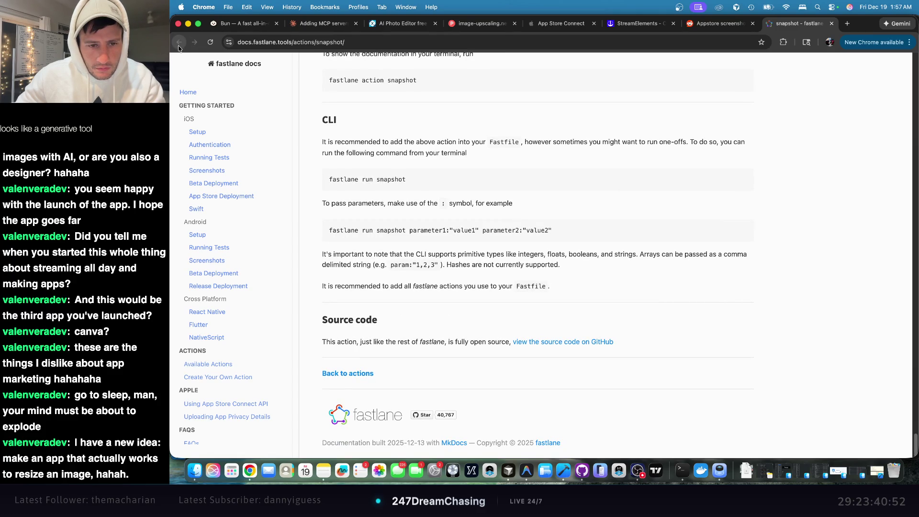
- In the Reddit screenshot-generator thread, read the Fastlane comment and open the recommended app-mockup.com site
{"action": "left_click", "coordinate": [721, 23]}
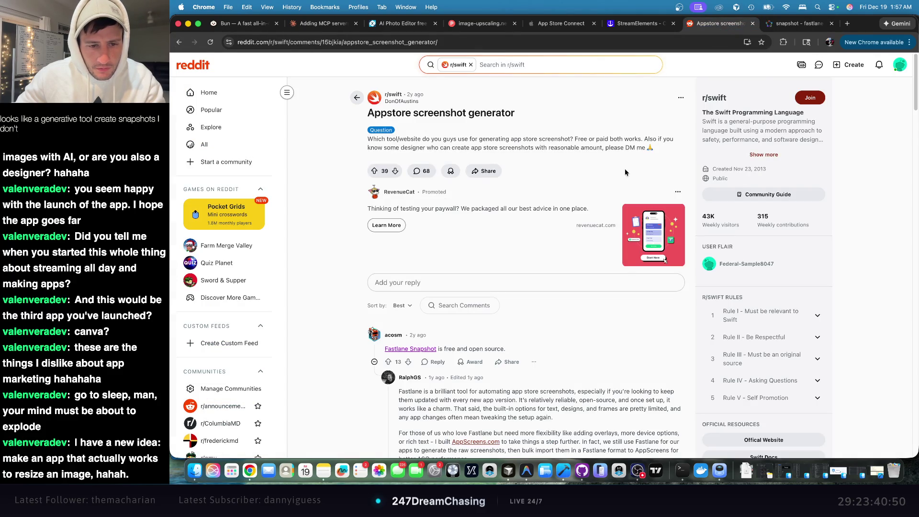
{"action": "scroll", "coordinate": [598, 195], "scroll_direction": "down", "scroll_amount": 4}
{"action": "triple_click", "coordinate": [618, 249]}
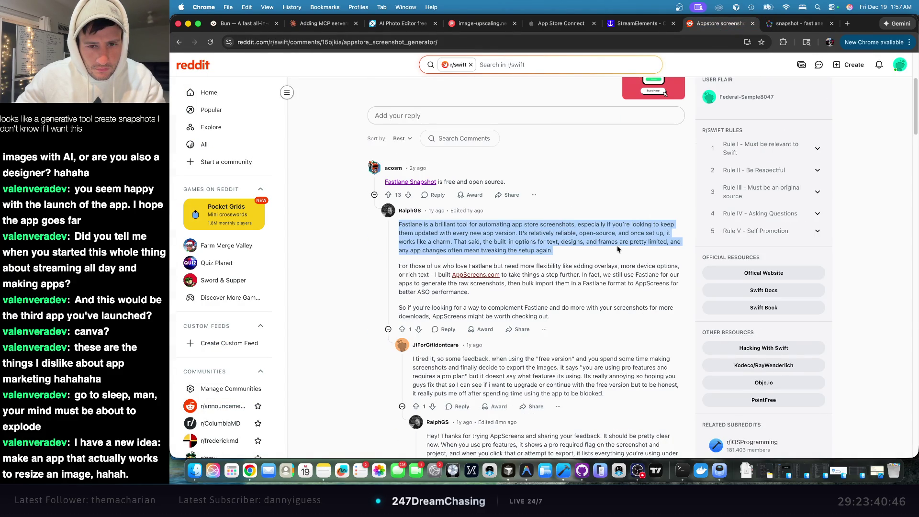
{"action": "scroll", "coordinate": [617, 250], "scroll_direction": "up", "scroll_amount": 1}
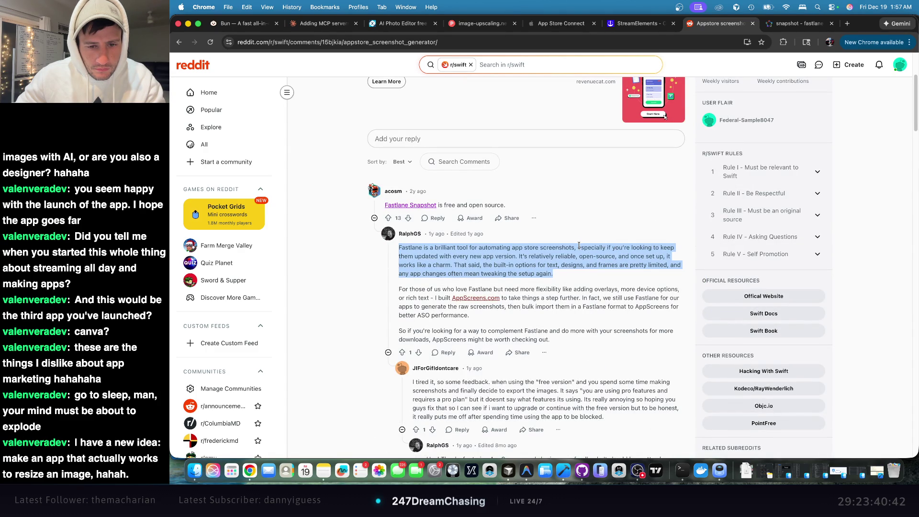
{"action": "scroll", "coordinate": [579, 245], "scroll_direction": "down", "scroll_amount": 10}
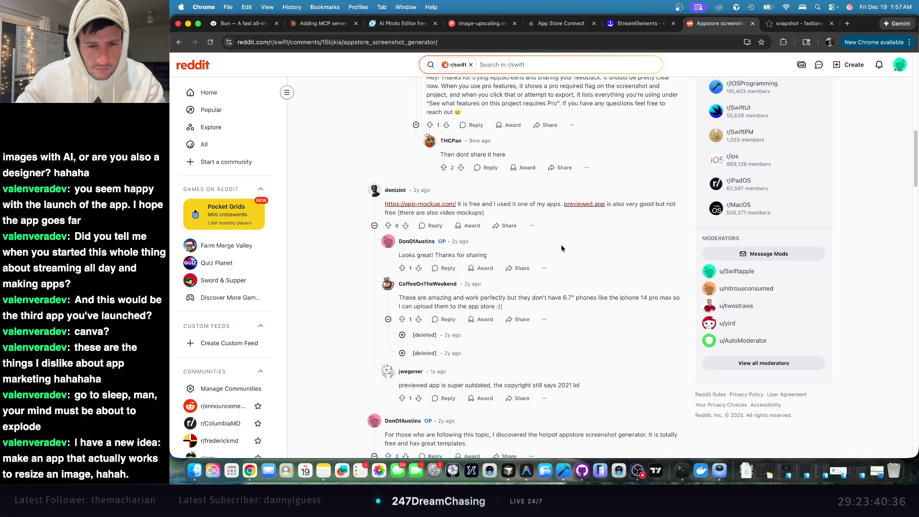
{"action": "left_click", "coordinate": [439, 204]}
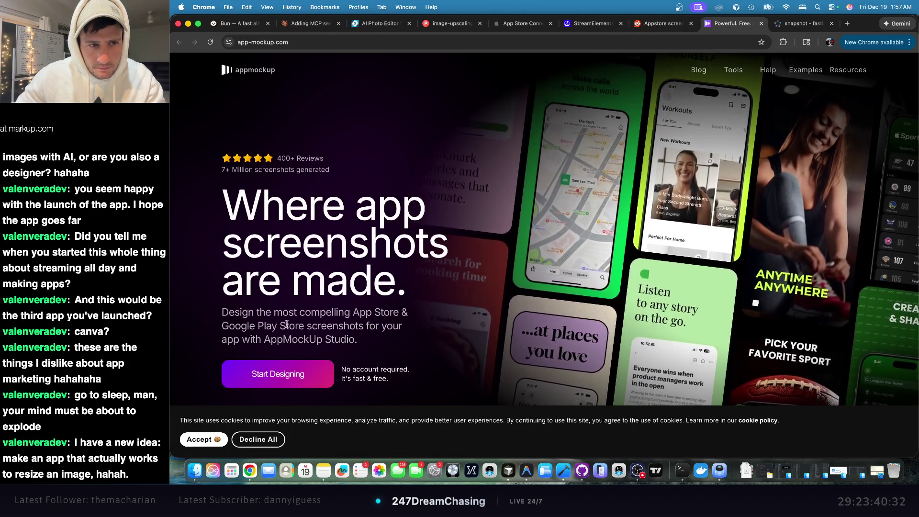
- Start a new AppMockup Studio design from the iOS Devices starter
{"action": "left_click", "coordinate": [280, 374]}
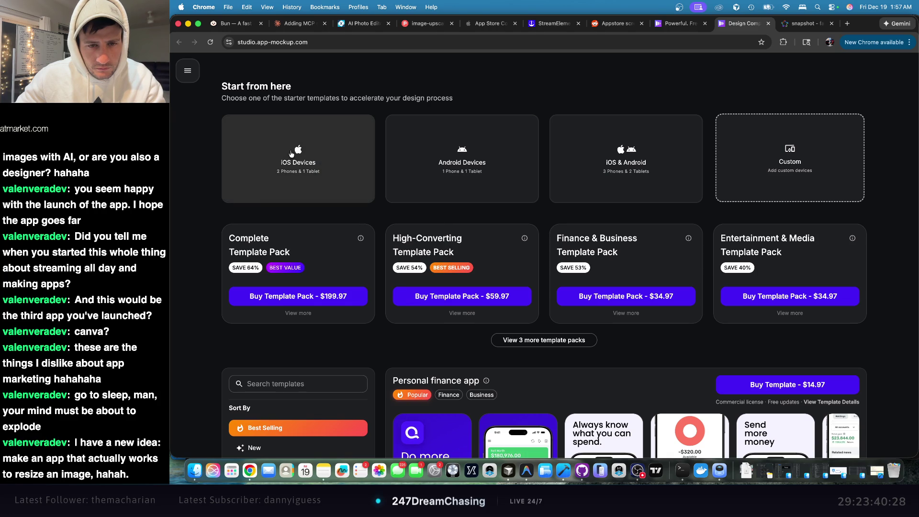
{"action": "left_click", "coordinate": [291, 153]}
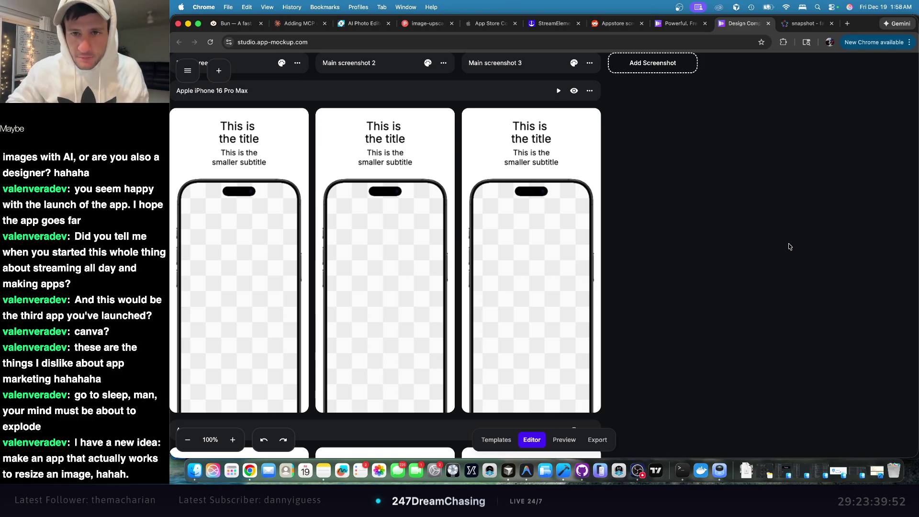
{"action": "scroll", "coordinate": [790, 246], "scroll_direction": "down", "scroll_amount": 1}
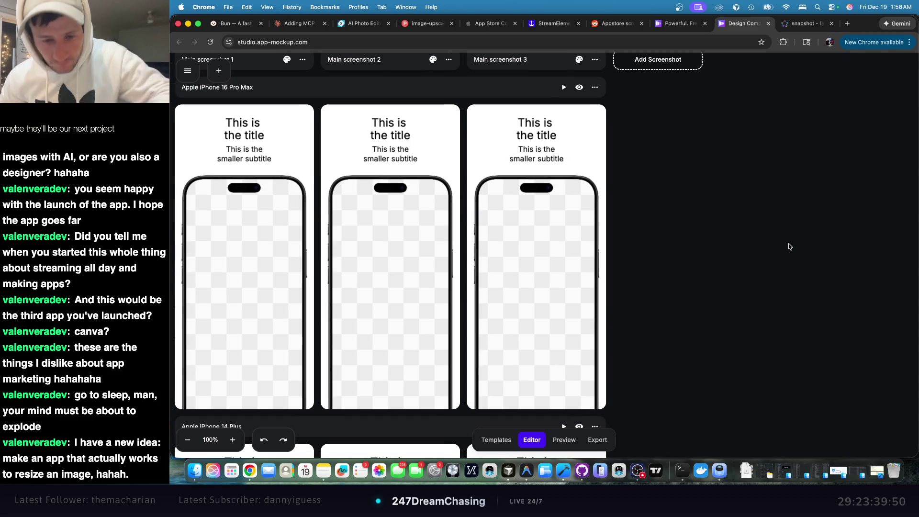
{"action": "scroll", "coordinate": [560, 283], "scroll_direction": "down", "scroll_amount": 5}
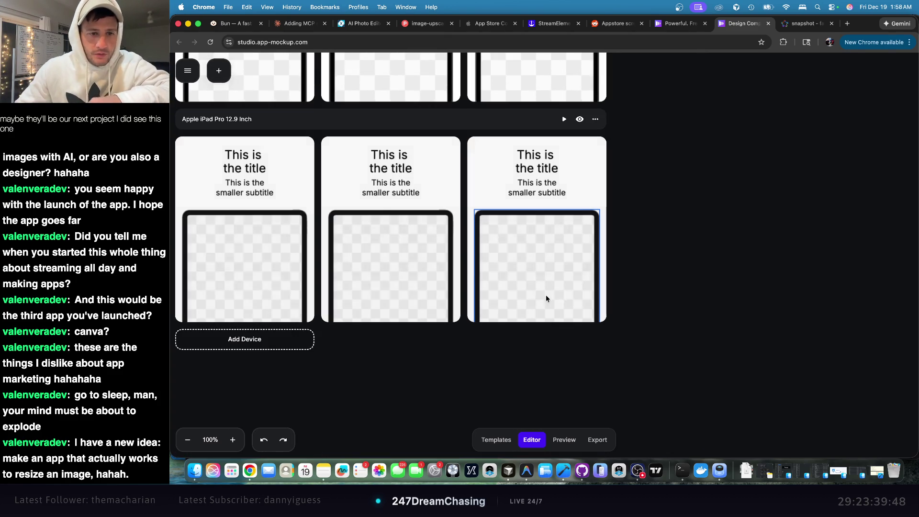
{"action": "scroll", "coordinate": [560, 282], "scroll_direction": "up", "scroll_amount": 4}
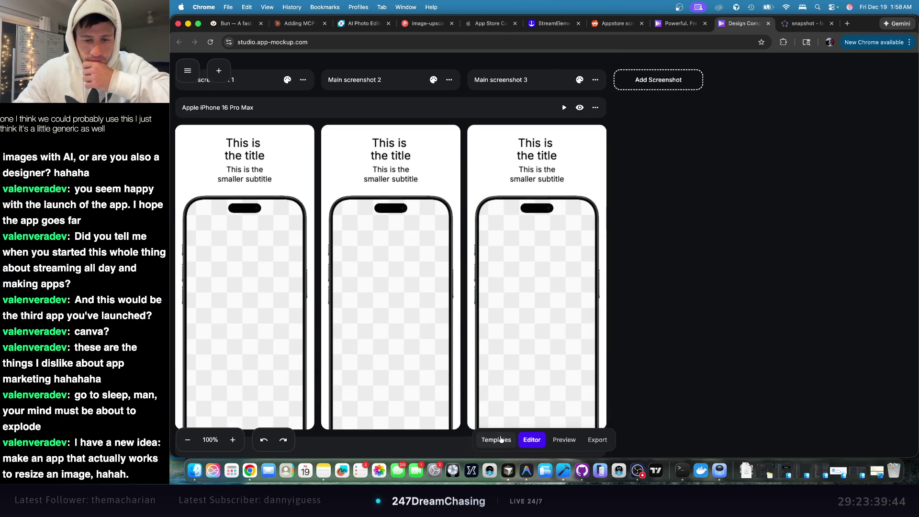
- Browse the Templates gallery, including paid packs like the $9.97 Sports app template
{"action": "left_click", "coordinate": [498, 438]}
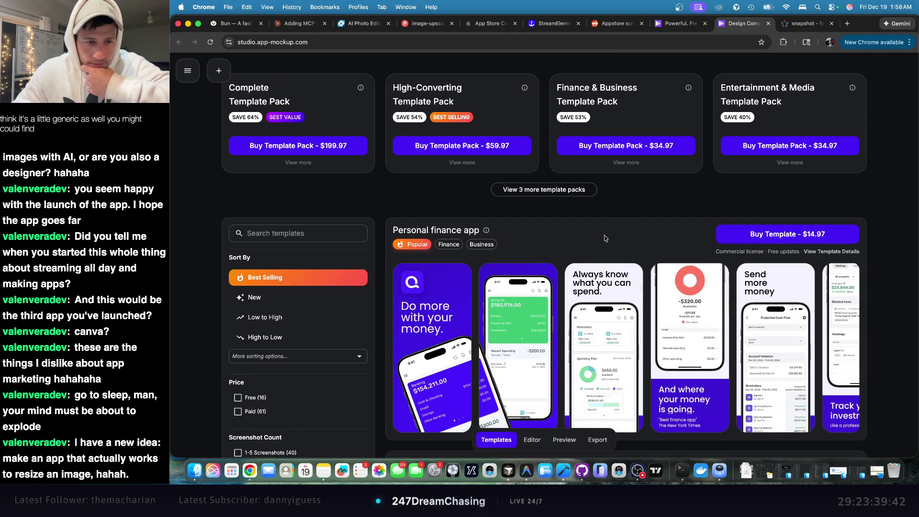
{"action": "scroll", "coordinate": [606, 235], "scroll_direction": "down", "scroll_amount": 10}
{"action": "scroll", "coordinate": [606, 234], "scroll_direction": "down", "scroll_amount": 8}
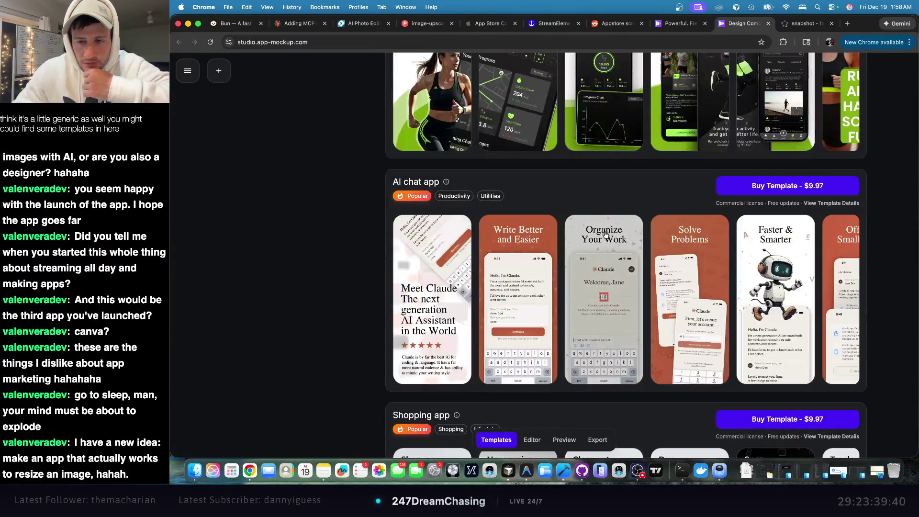
{"action": "scroll", "coordinate": [606, 233], "scroll_direction": "down", "scroll_amount": 6}
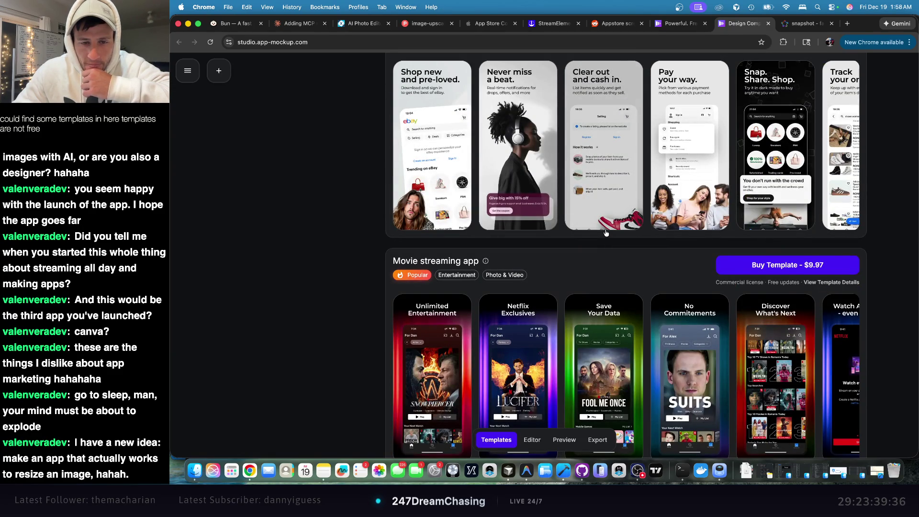
{"action": "scroll", "coordinate": [606, 233], "scroll_direction": "down", "scroll_amount": 8}
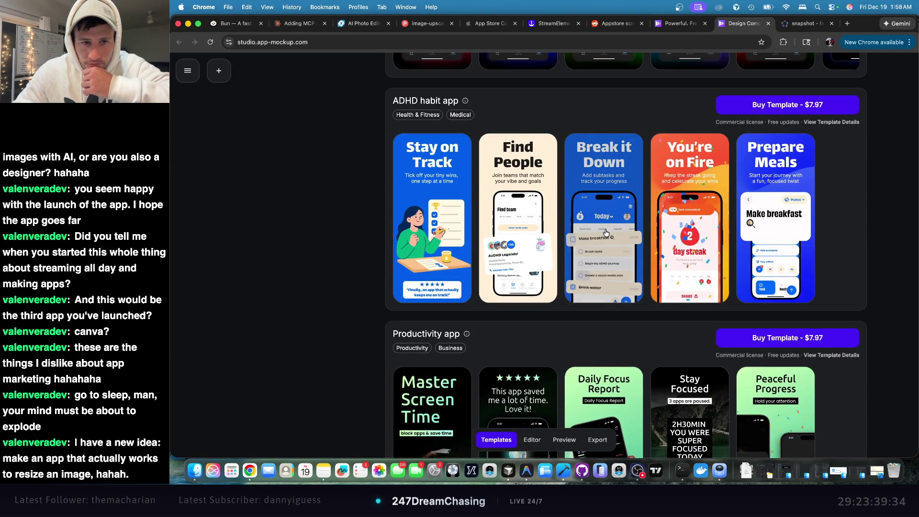
{"action": "scroll", "coordinate": [606, 233], "scroll_direction": "down", "scroll_amount": 5}
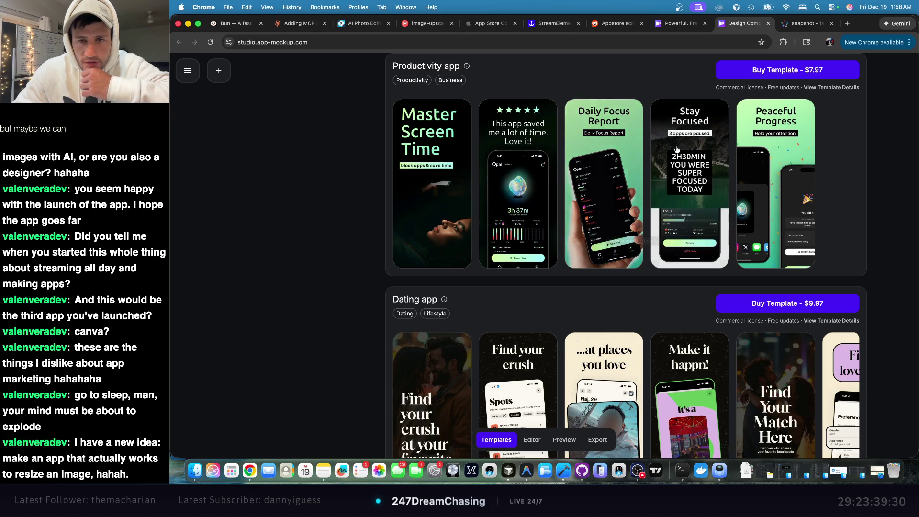
{"action": "scroll", "coordinate": [566, 188], "scroll_direction": "up", "scroll_amount": 1}
{"action": "scroll", "coordinate": [565, 189], "scroll_direction": "up", "scroll_amount": 2}
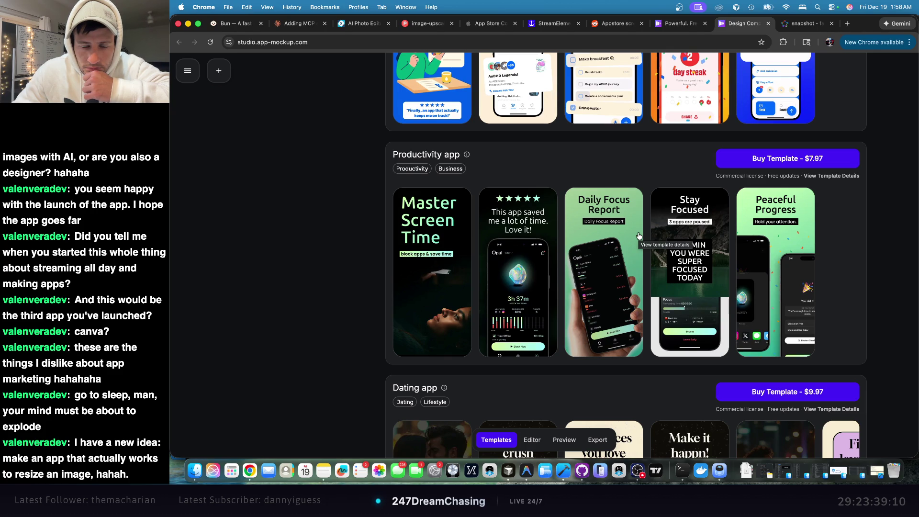
{"action": "scroll", "coordinate": [640, 236], "scroll_direction": "down", "scroll_amount": 2}
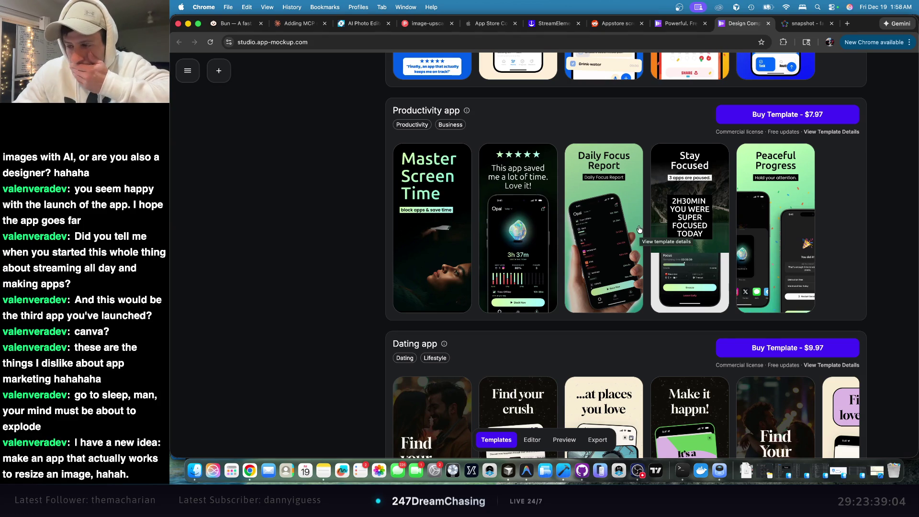
{"action": "scroll", "coordinate": [639, 231], "scroll_direction": "down", "scroll_amount": 15}
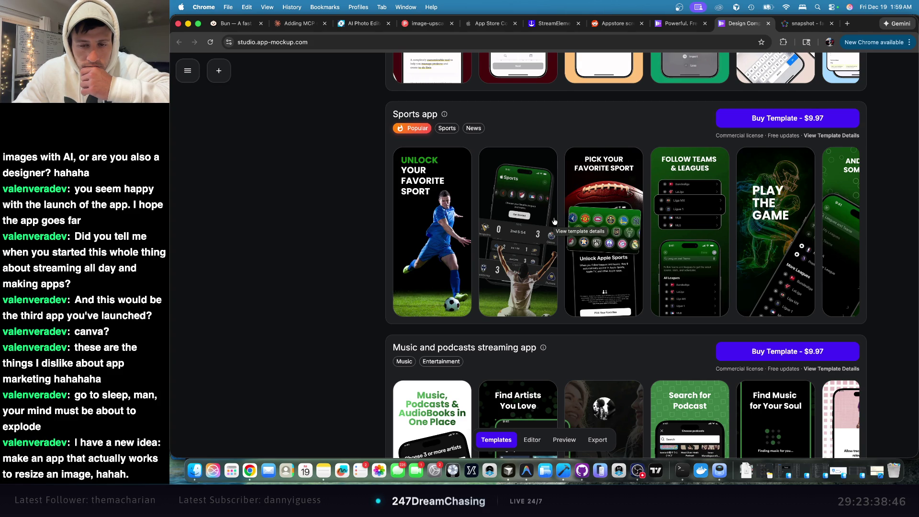
{"action": "scroll", "coordinate": [554, 221], "scroll_direction": "down", "scroll_amount": 5}
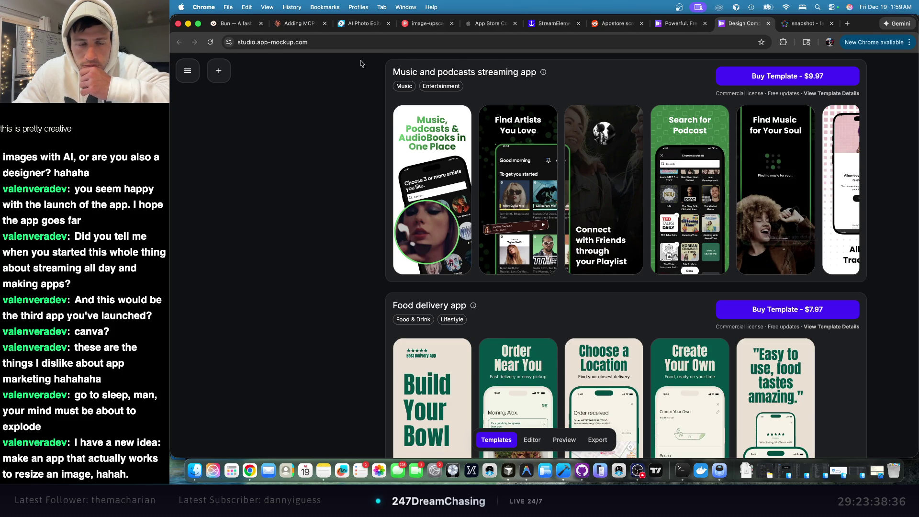
- Close the fastlane snapshot docs tab and return to the AppMockup landing page
{"action": "left_click", "coordinate": [703, 23]}
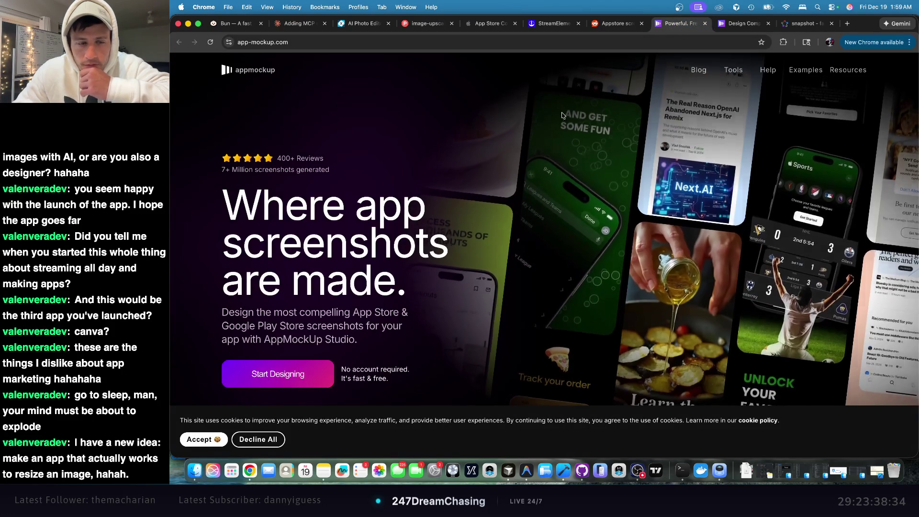
{"action": "left_click", "coordinate": [804, 23]}
{"action": "left_click", "coordinate": [832, 24]}
{"action": "left_click", "coordinate": [725, 24]}
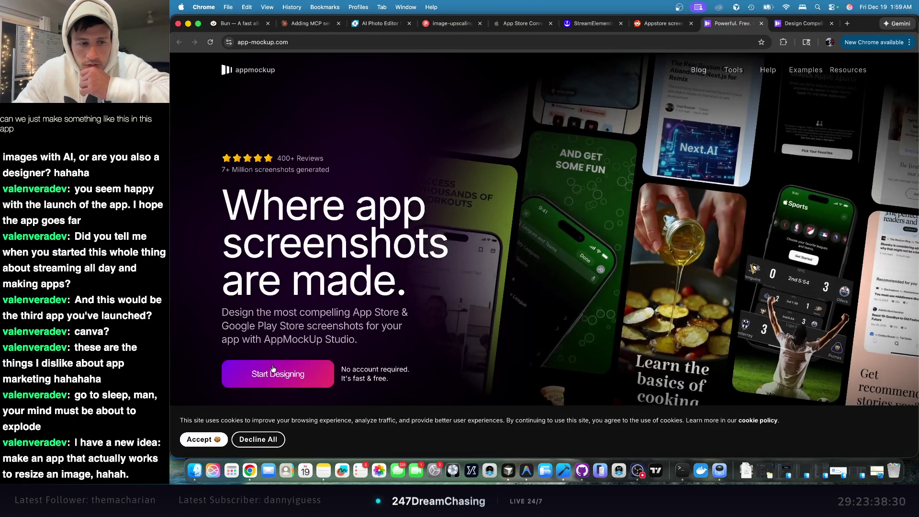
- Review the High-Converting Template Pack licence details, close them, and pick the iOS devices starter
{"action": "left_click", "coordinate": [276, 373]}
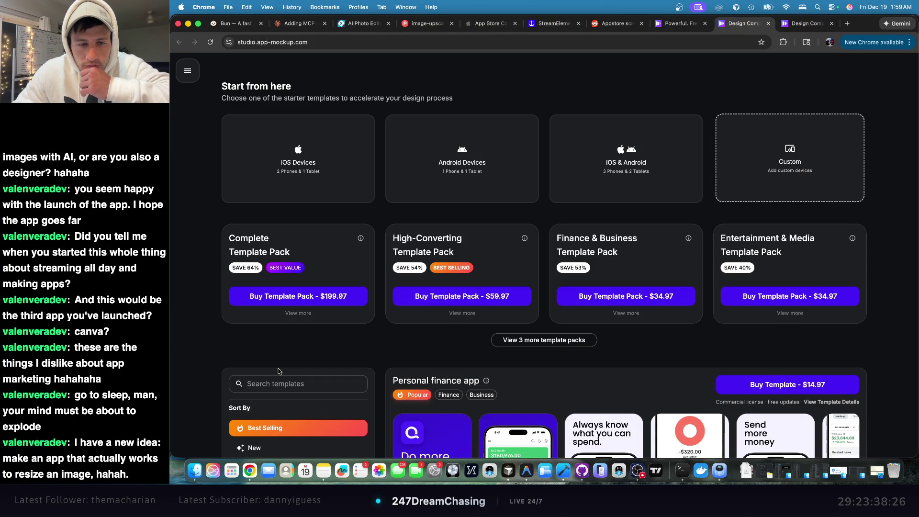
{"action": "left_click", "coordinate": [441, 245]}
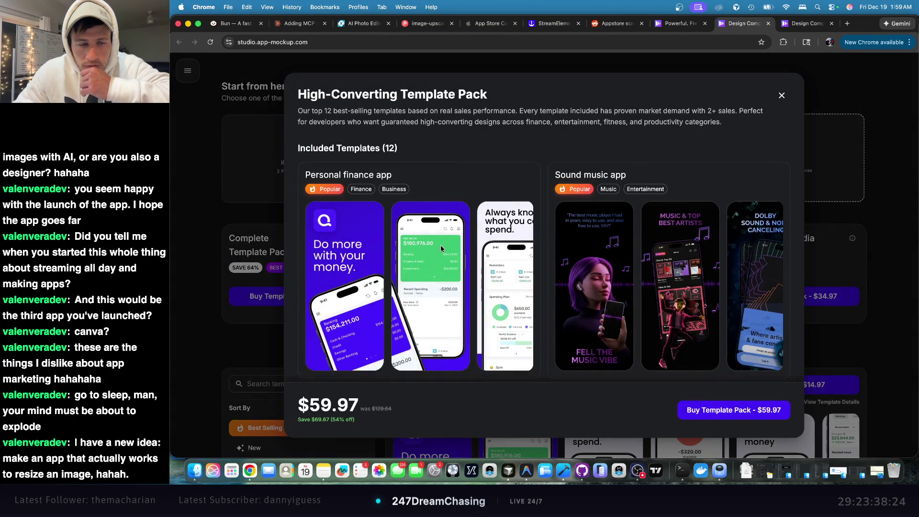
{"action": "scroll", "coordinate": [469, 263], "scroll_direction": "down", "scroll_amount": 5}
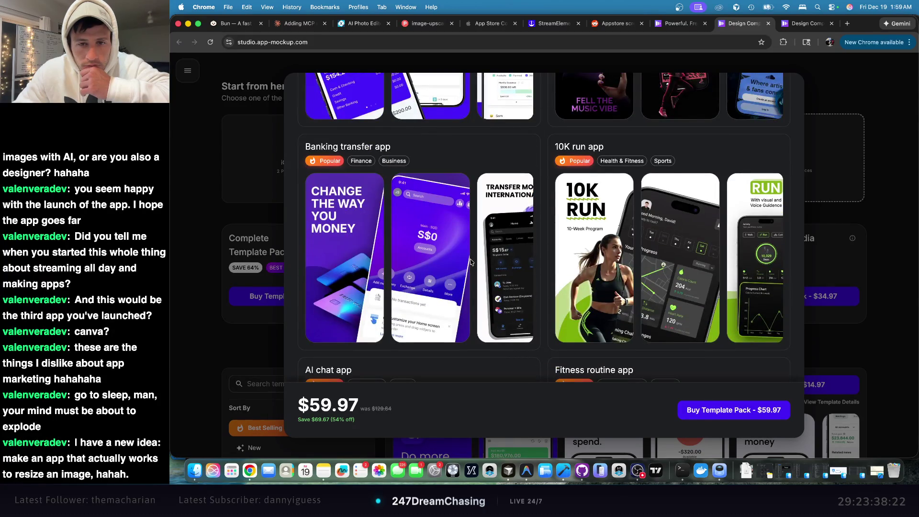
{"action": "scroll", "coordinate": [470, 262], "scroll_direction": "down", "scroll_amount": 3}
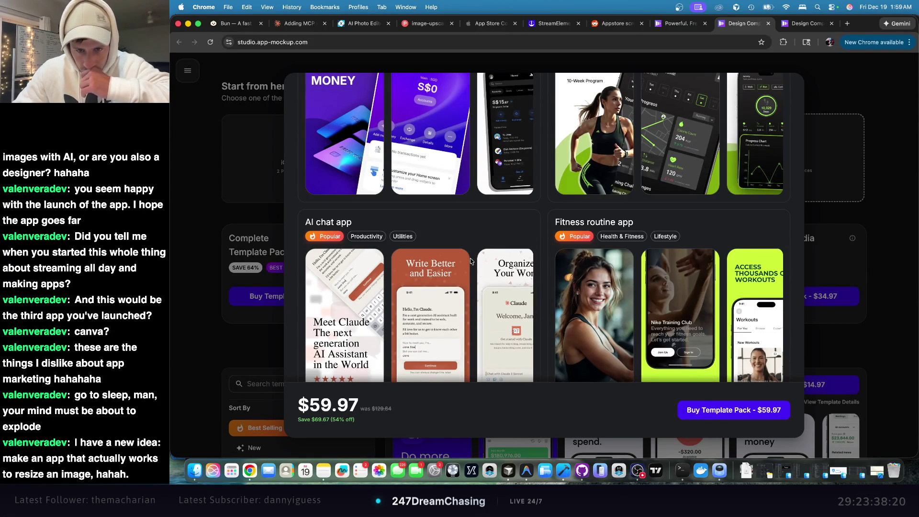
{"action": "scroll", "coordinate": [470, 262], "scroll_direction": "down", "scroll_amount": 1}
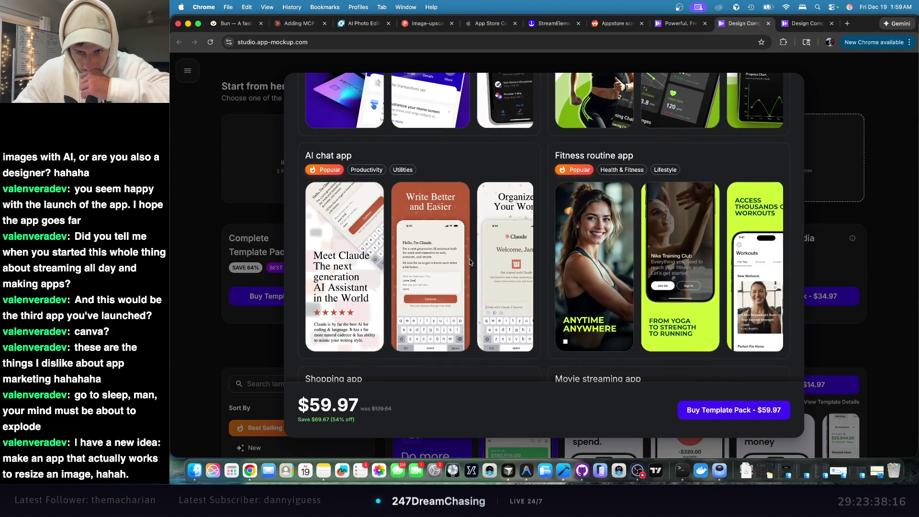
{"action": "scroll", "coordinate": [470, 261], "scroll_direction": "down", "scroll_amount": 5}
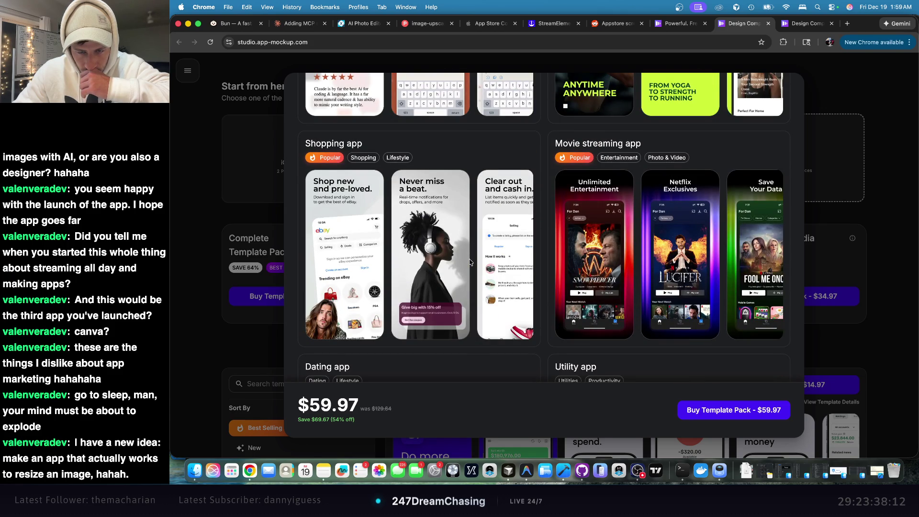
{"action": "scroll", "coordinate": [469, 262], "scroll_direction": "down", "scroll_amount": 8}
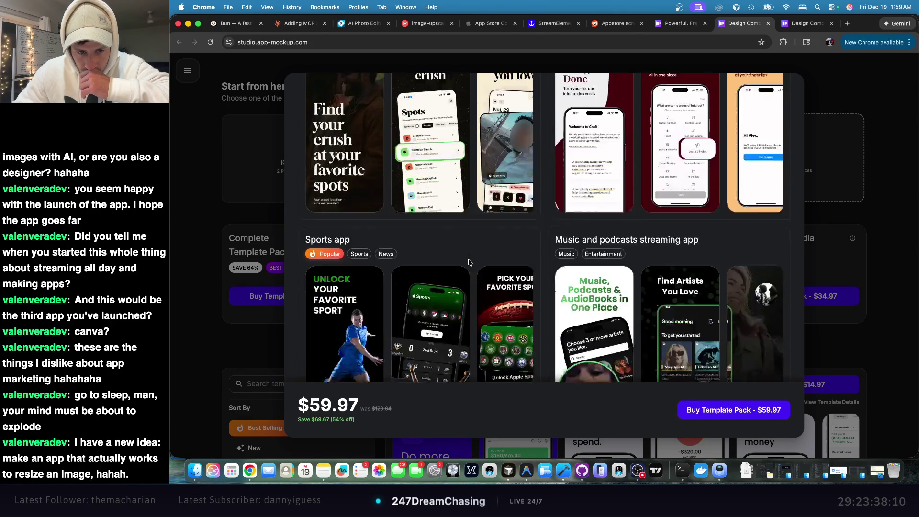
{"action": "scroll", "coordinate": [468, 263], "scroll_direction": "down", "scroll_amount": 10}
{"action": "scroll", "coordinate": [469, 263], "scroll_direction": "down", "scroll_amount": 2}
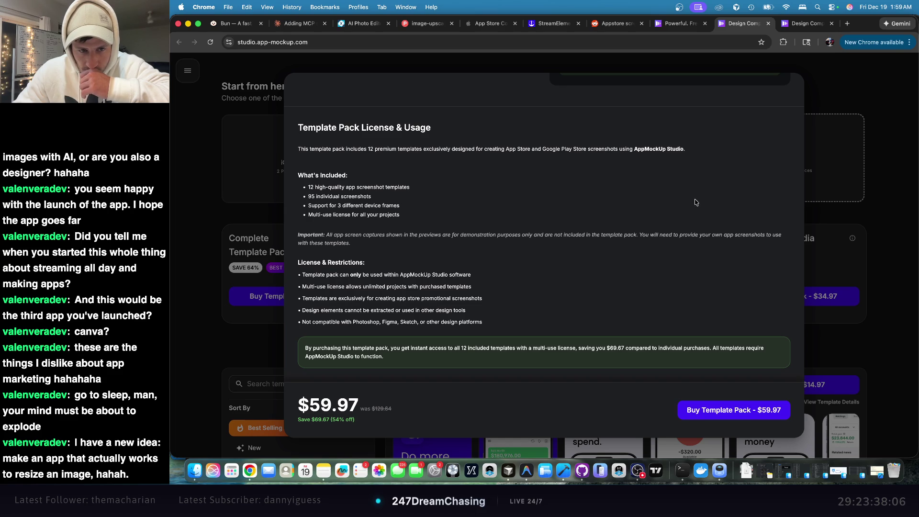
{"action": "left_click", "coordinate": [872, 101]}
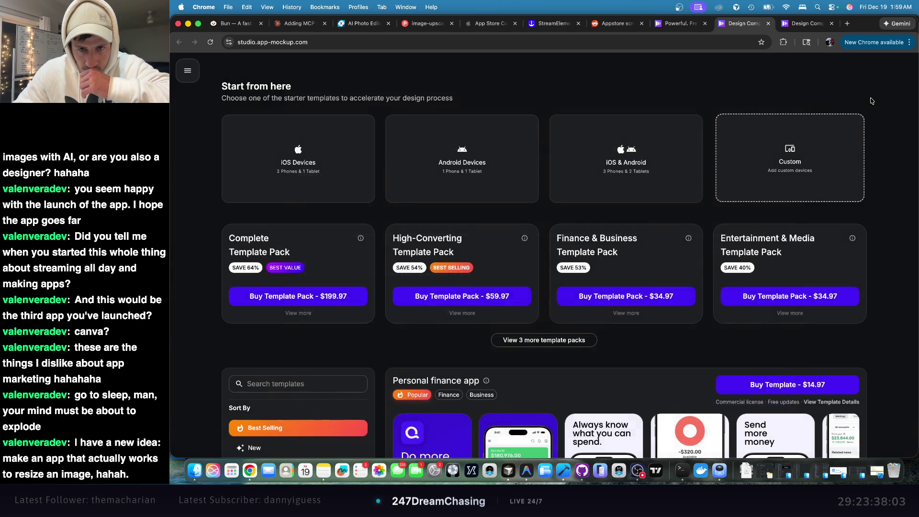
{"action": "left_click", "coordinate": [340, 181]}
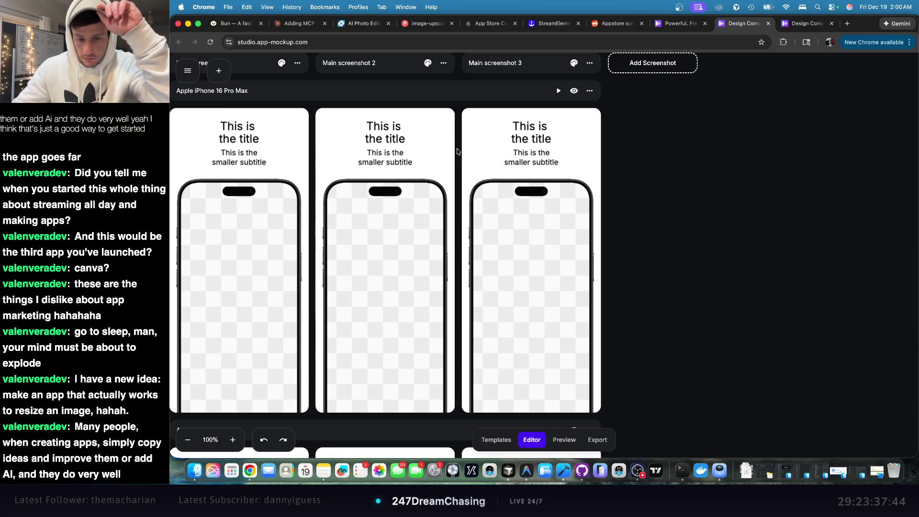
- Scroll through the device rows: iPhone 16 Pro Max, iPhone 14 Plus and iPad Pro 12.9 Inch
{"action": "scroll", "coordinate": [573, 219], "scroll_direction": "down", "scroll_amount": 3}
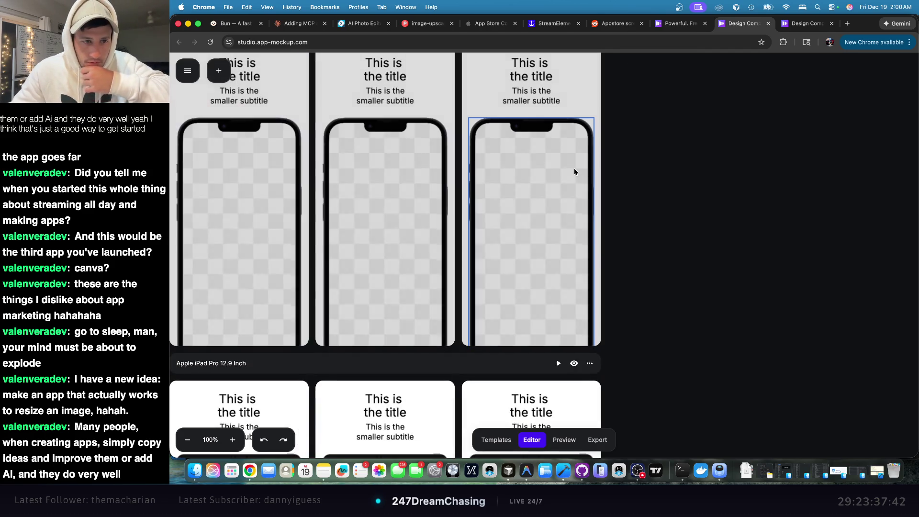
{"action": "scroll", "coordinate": [574, 168], "scroll_direction": "down", "scroll_amount": 5}
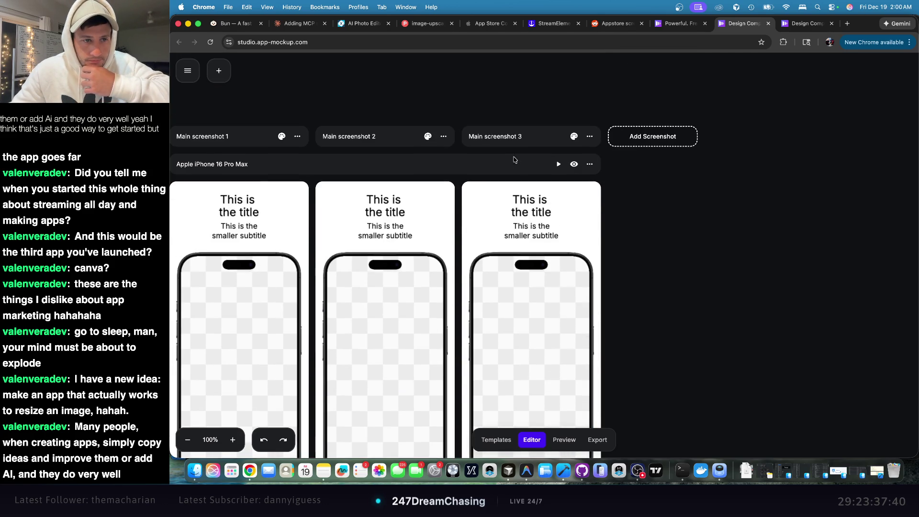
{"action": "scroll", "coordinate": [514, 156], "scroll_direction": "down", "scroll_amount": 5}
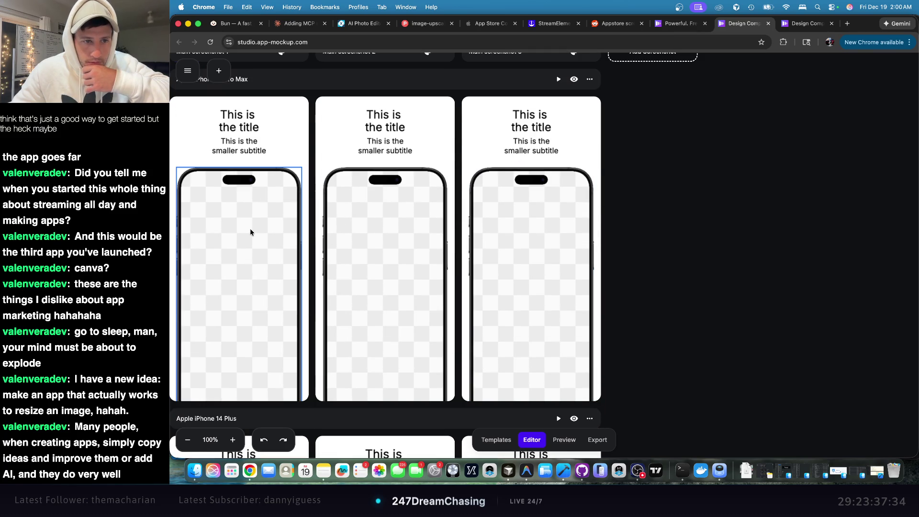
- Load the generated golf app image from the computer onto the first iPhone's screen
{"action": "left_click", "coordinate": [252, 233]}
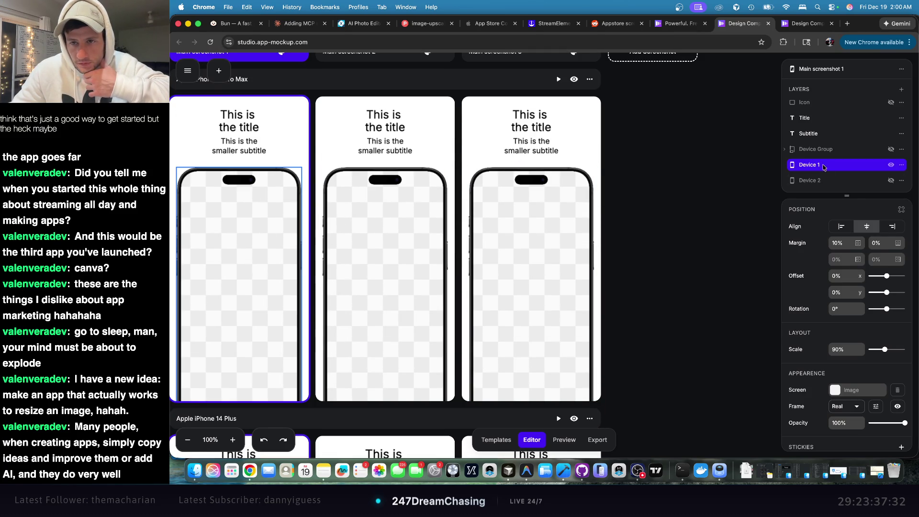
{"action": "scroll", "coordinate": [849, 262], "scroll_direction": "down", "scroll_amount": 3}
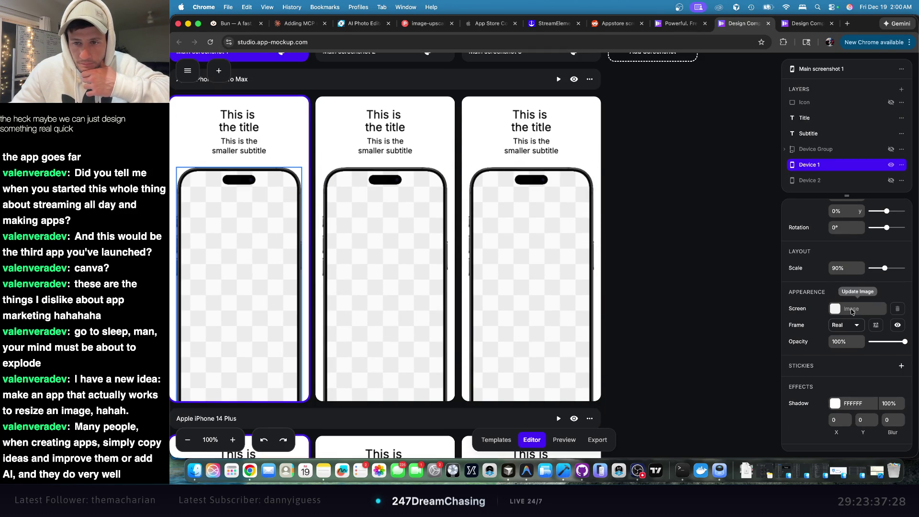
{"action": "left_click", "coordinate": [837, 311]}
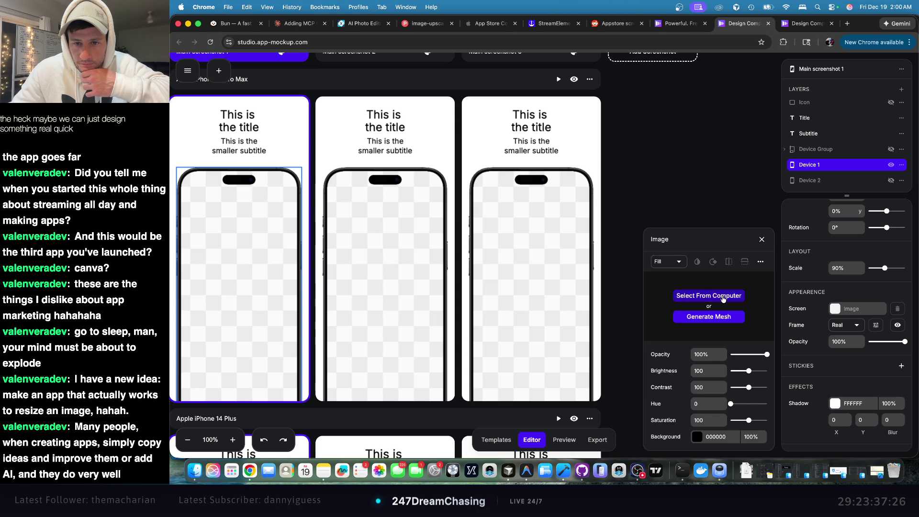
{"action": "left_click", "coordinate": [711, 296]}
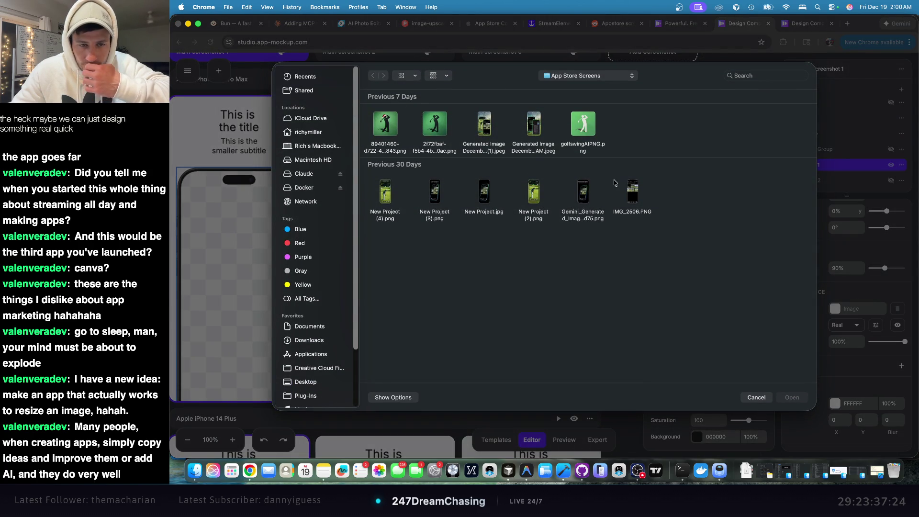
{"action": "double_click", "coordinate": [485, 126]}
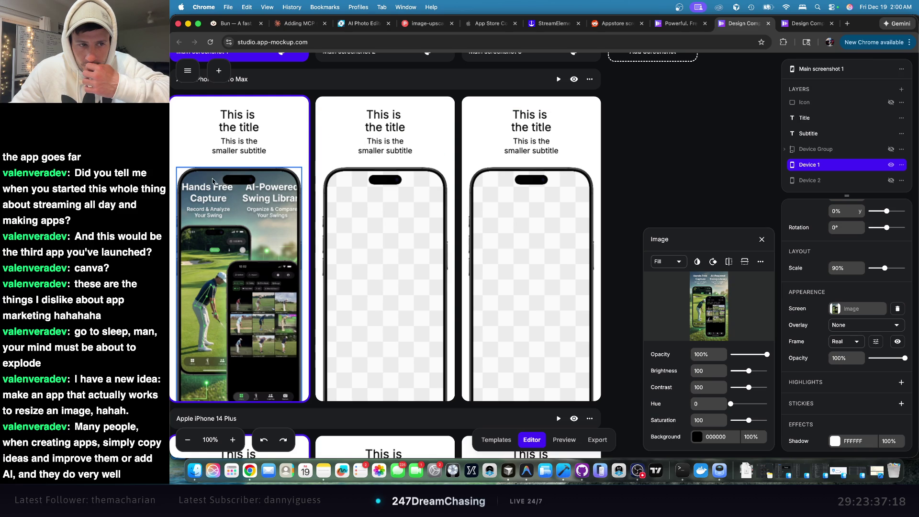
{"action": "scroll", "coordinate": [335, 239], "scroll_direction": "down", "scroll_amount": 3}
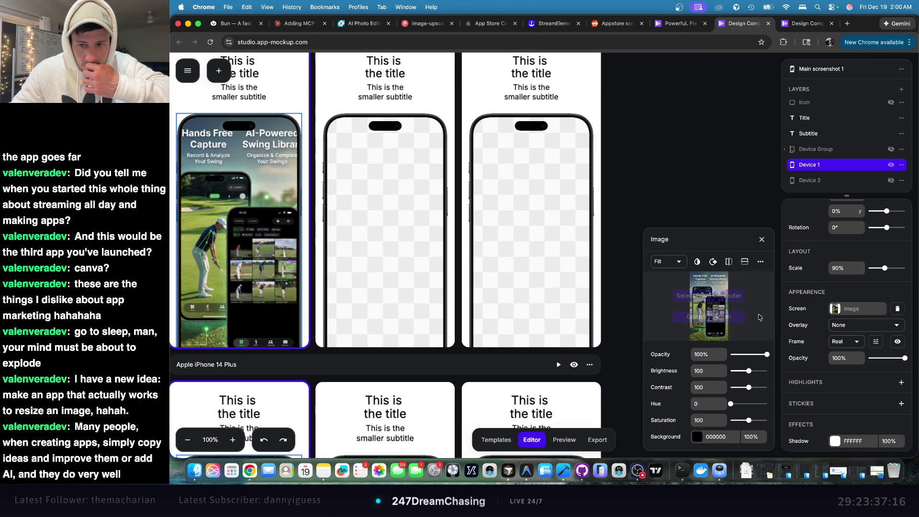
- Scale the first phone to about 120% and shift it to a 19% X offset
{"action": "left_click_drag", "start_coordinate": [885, 268], "coordinate": [898, 269]}
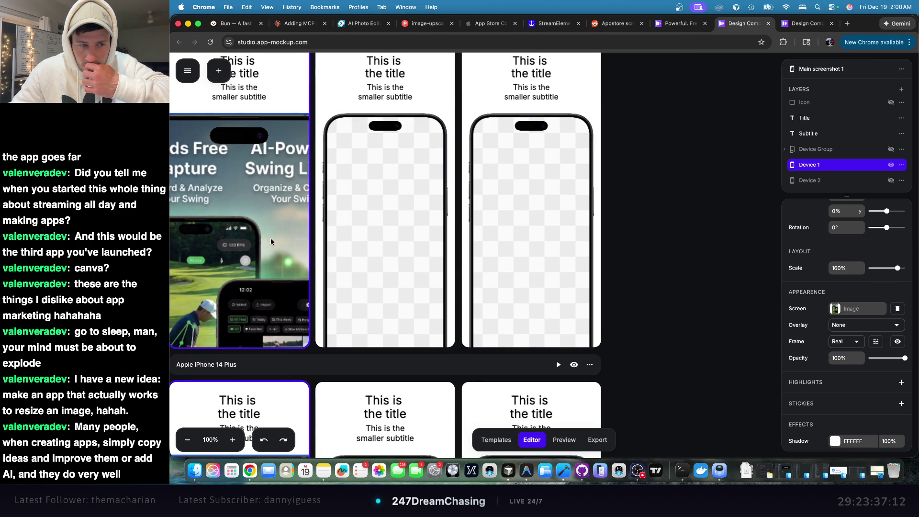
{"action": "scroll", "coordinate": [505, 269], "scroll_direction": "left", "scroll_amount": 5}
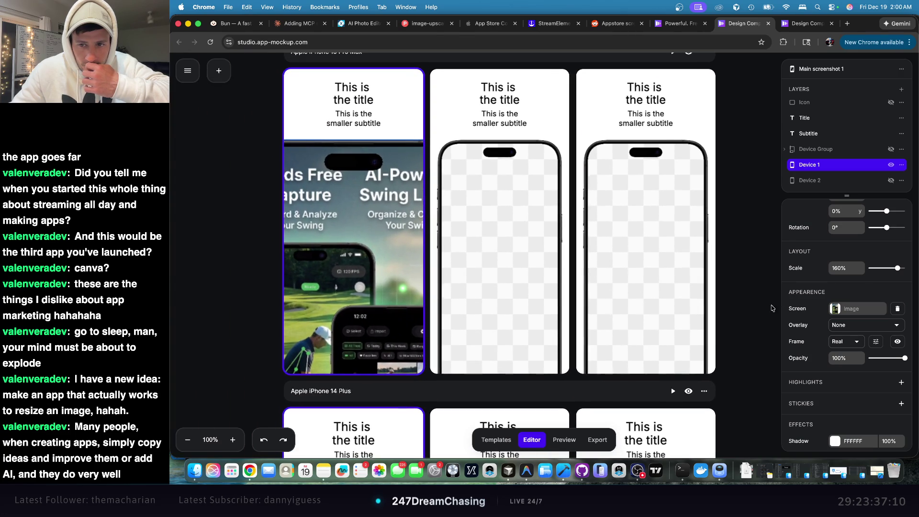
{"action": "scroll", "coordinate": [879, 244], "scroll_direction": "up", "scroll_amount": 3}
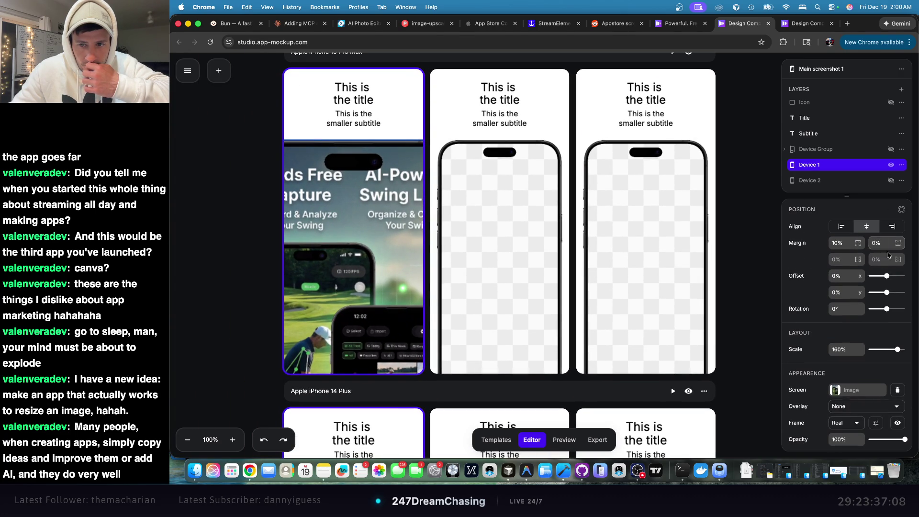
{"action": "mouse_move", "coordinate": [887, 276]}
{"action": "left_mouse_down"}
{"action": "mouse_move", "coordinate": [898, 277]}
{"action": "mouse_move", "coordinate": [887, 291]}
{"action": "left_mouse_up"}
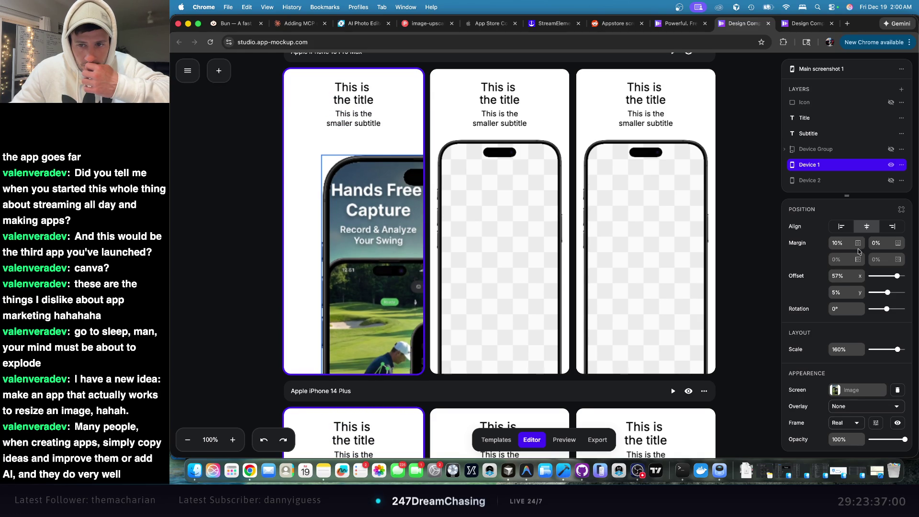
{"action": "mouse_move", "coordinate": [897, 353]}
{"action": "left_mouse_down"}
{"action": "mouse_move", "coordinate": [871, 353]}
{"action": "mouse_move", "coordinate": [892, 355]}
{"action": "left_mouse_up"}
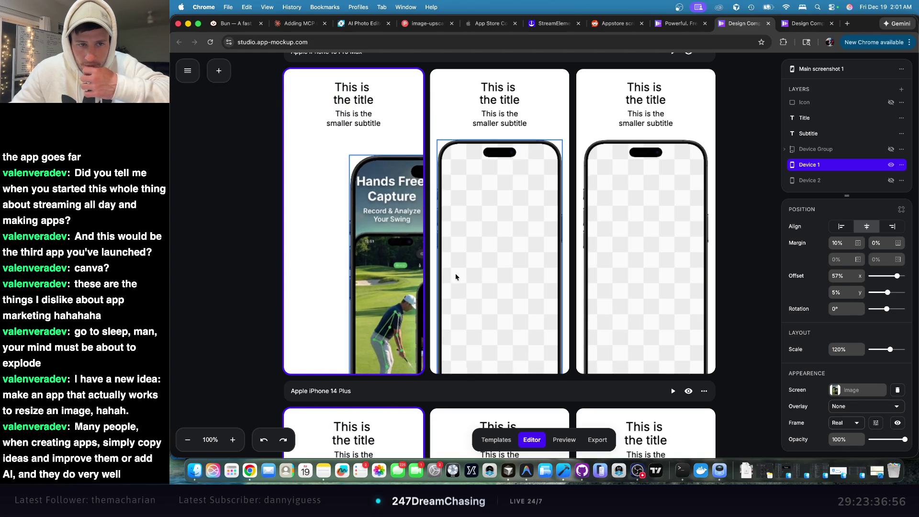
{"action": "left_click_drag", "start_coordinate": [898, 277], "coordinate": [889, 279]}
- Set the first phone's screen overlay to None
{"action": "scroll", "coordinate": [894, 369], "scroll_direction": "down", "scroll_amount": 1}
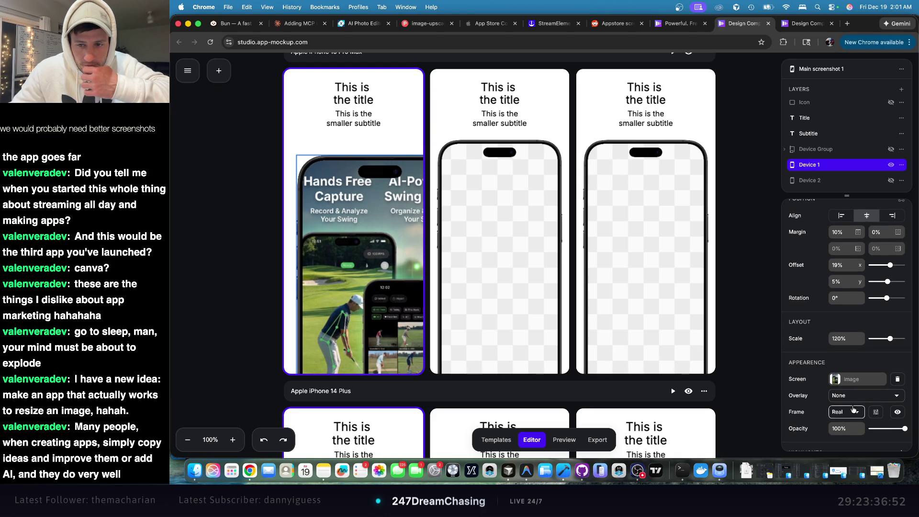
{"action": "left_click", "coordinate": [847, 395]}
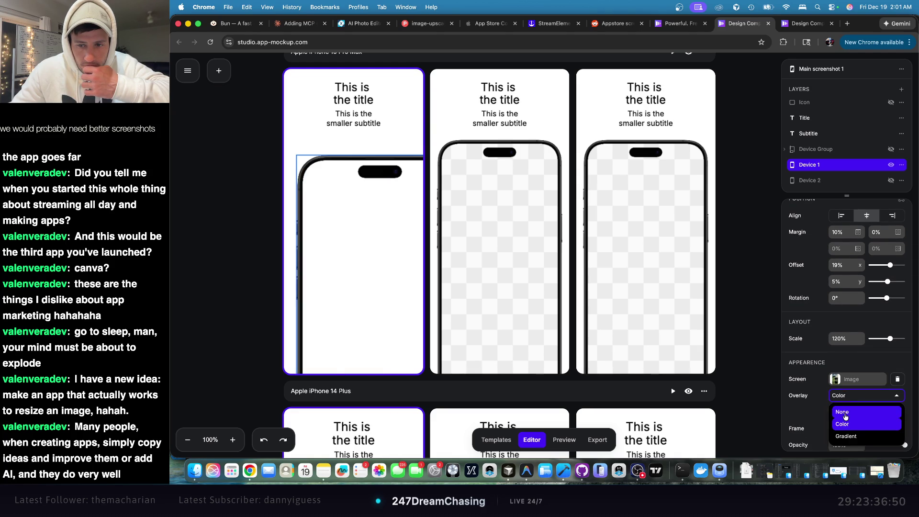
{"action": "left_click", "coordinate": [843, 412]}
{"action": "scroll", "coordinate": [820, 387], "scroll_direction": "down", "scroll_amount": 5}
{"action": "scroll", "coordinate": [820, 387], "scroll_direction": "down", "scroll_amount": 2}
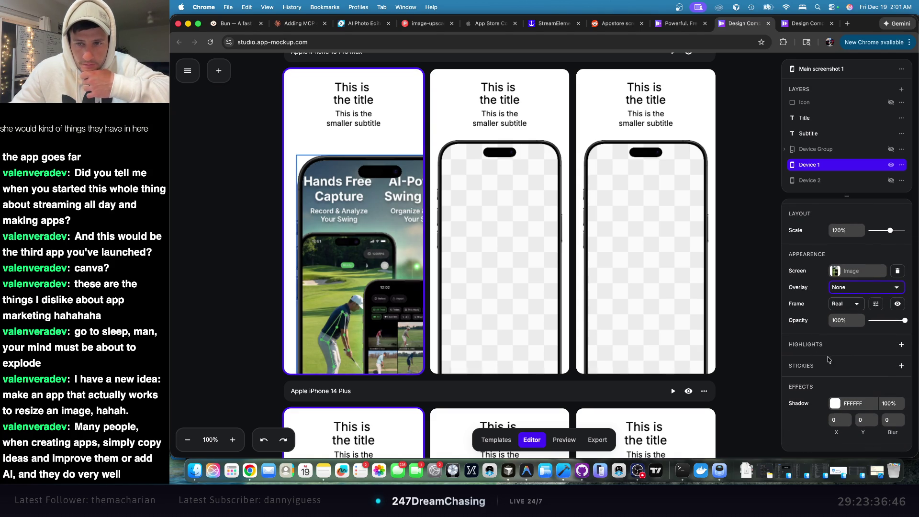
{"action": "scroll", "coordinate": [845, 335], "scroll_direction": "up", "scroll_amount": 8}
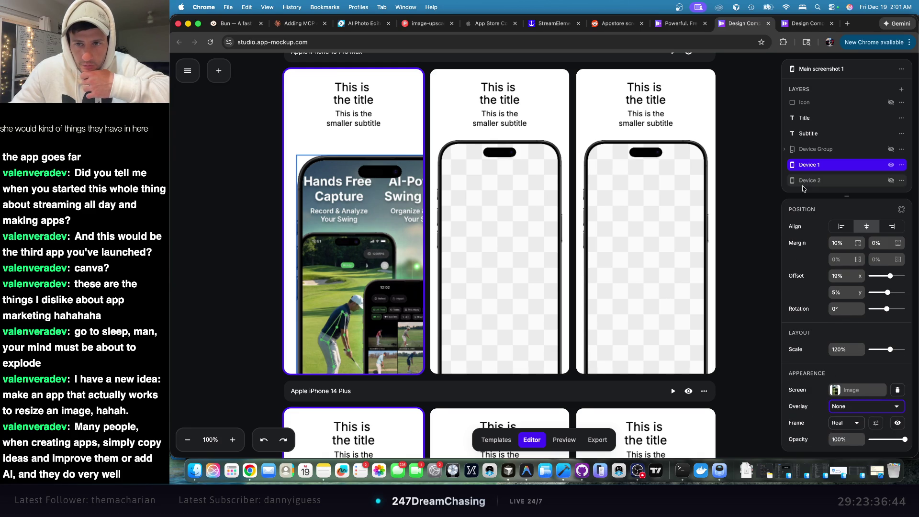
{"action": "left_click", "coordinate": [793, 134]}
- Apply the tilted-phone preset layout to the first screenshot
{"action": "left_click", "coordinate": [797, 118]}
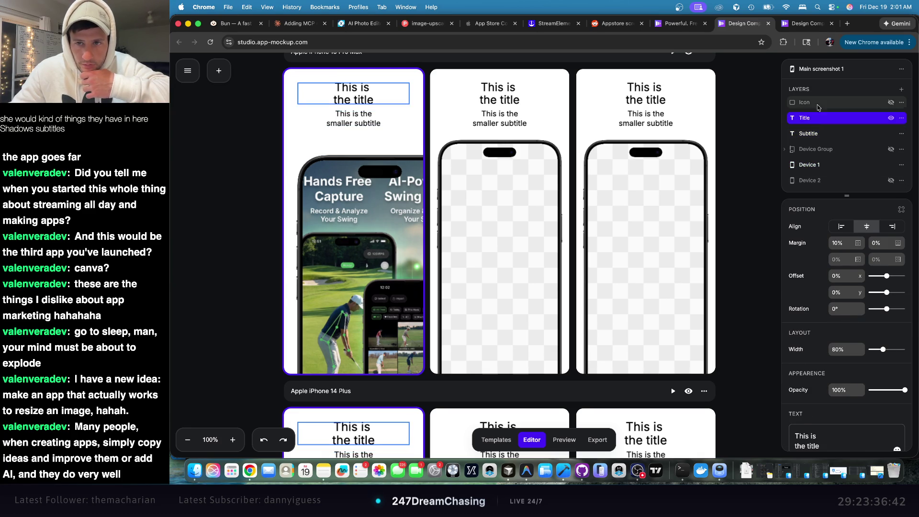
{"action": "left_click", "coordinate": [798, 102]}
{"action": "key", "text": "Escape"}
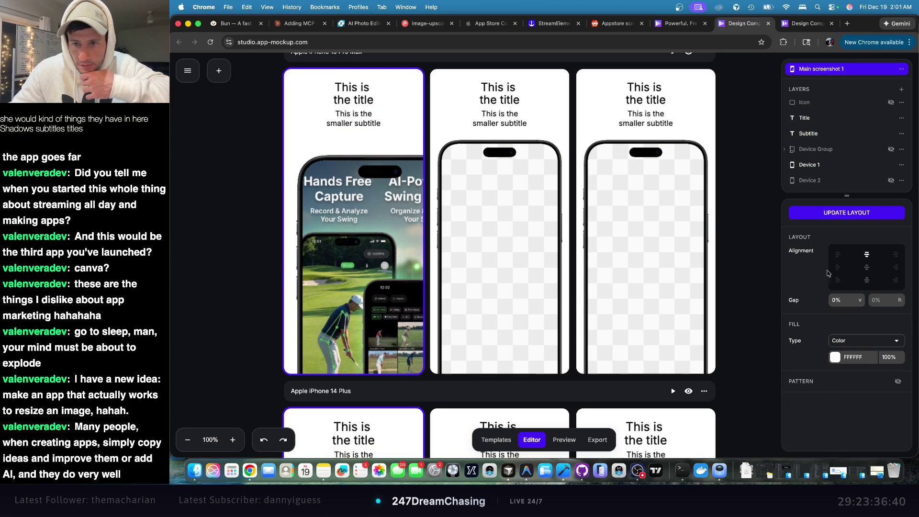
{"action": "left_click", "coordinate": [847, 212]}
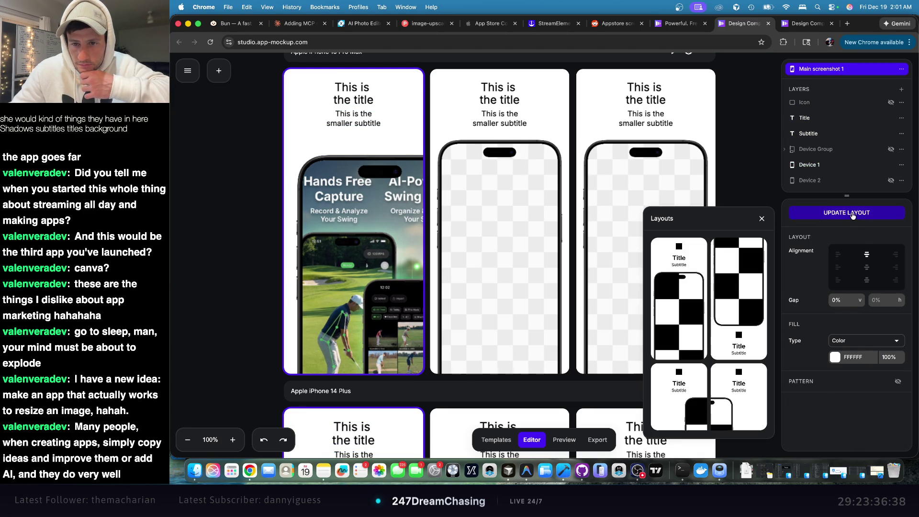
{"action": "scroll", "coordinate": [748, 286], "scroll_direction": "down", "scroll_amount": 3}
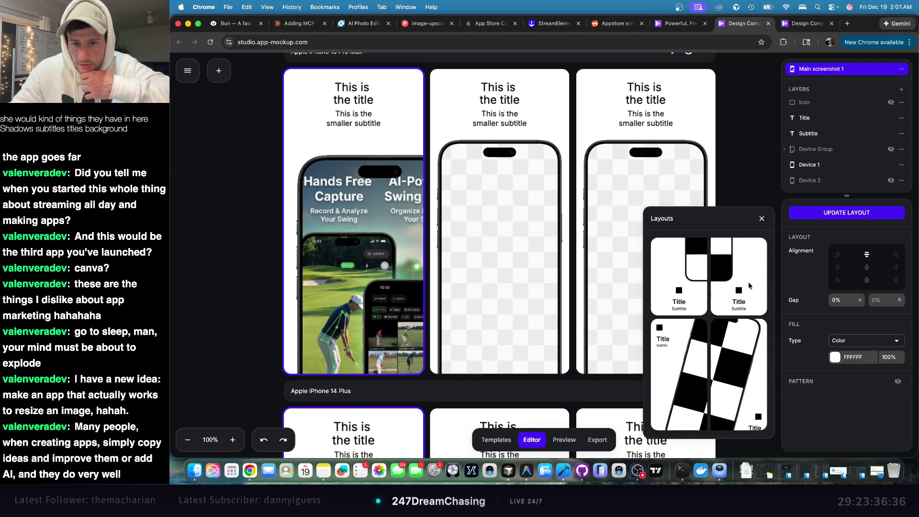
{"action": "left_click", "coordinate": [692, 339]}
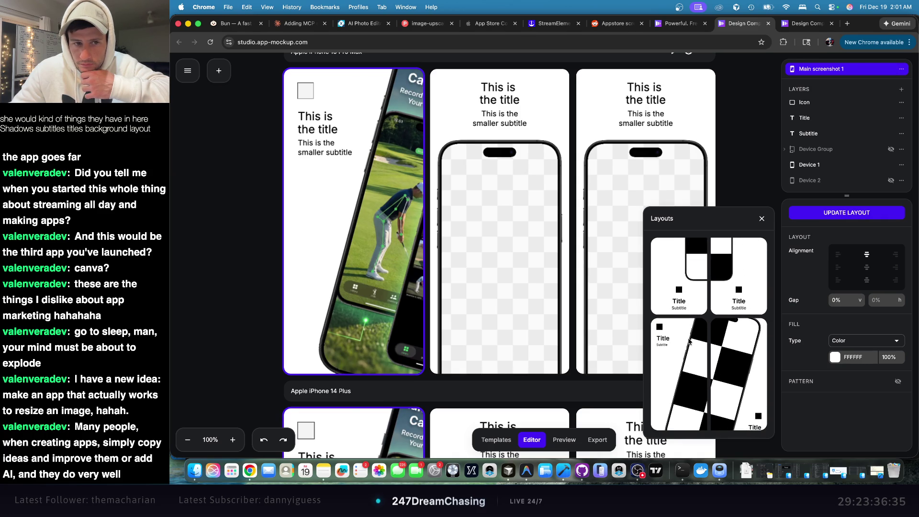
{"action": "left_click", "coordinate": [864, 398]}
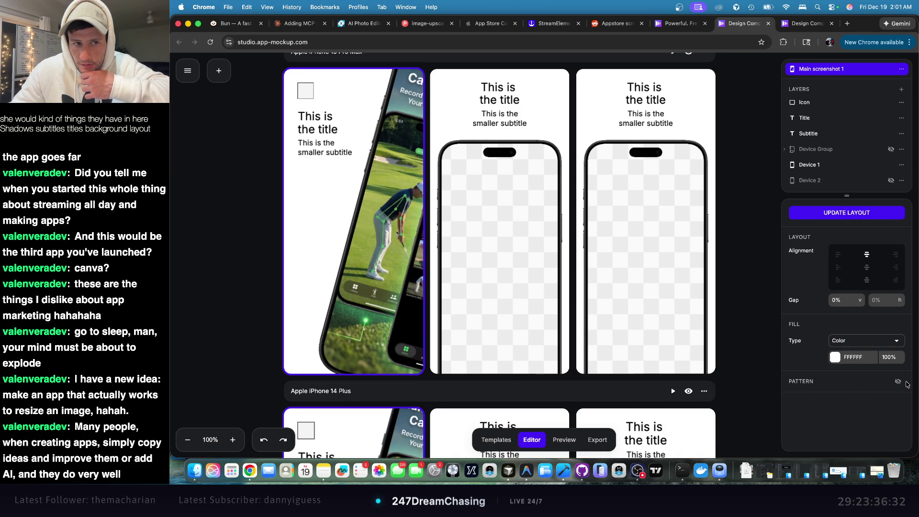
- Centre the title vertically and add a wavy-line background pattern at 26% opacity
{"action": "left_click", "coordinate": [898, 382]}
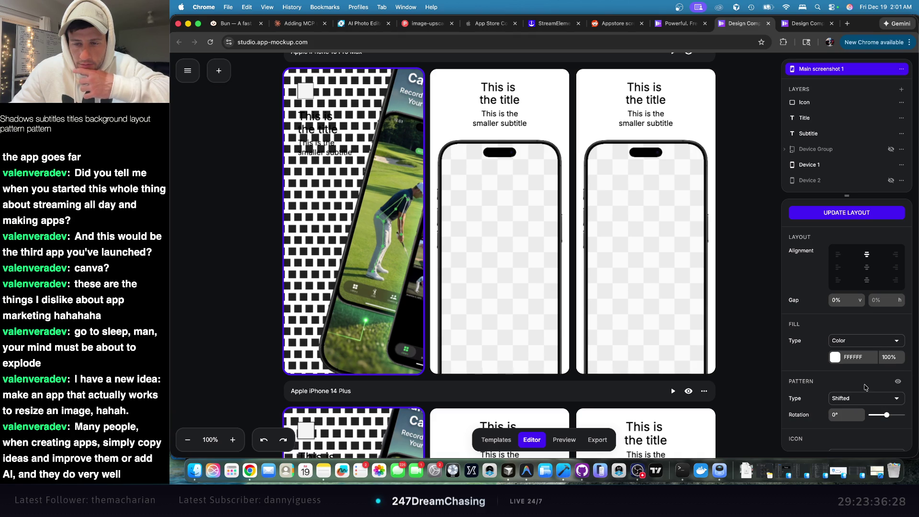
{"action": "left_click", "coordinate": [867, 268]}
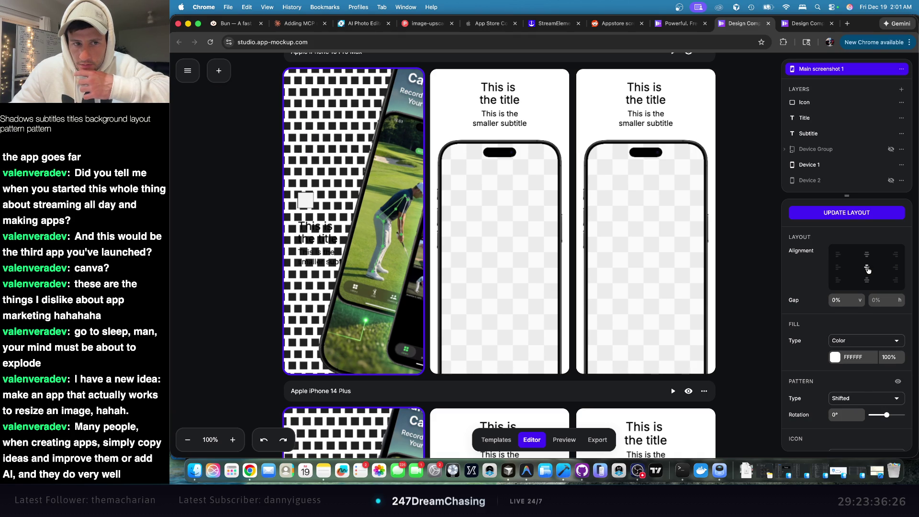
{"action": "scroll", "coordinate": [854, 281], "scroll_direction": "down", "scroll_amount": 3}
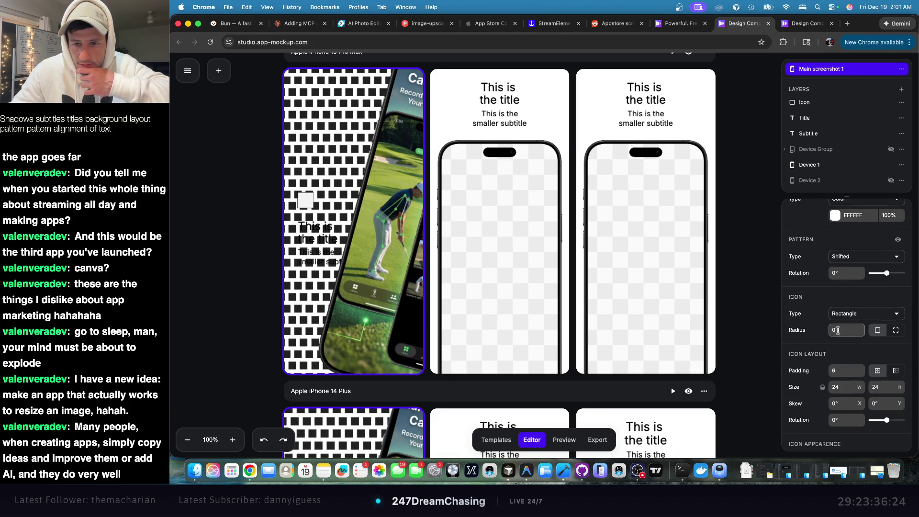
{"action": "left_click", "coordinate": [868, 314]}
{"action": "left_click", "coordinate": [857, 342]}
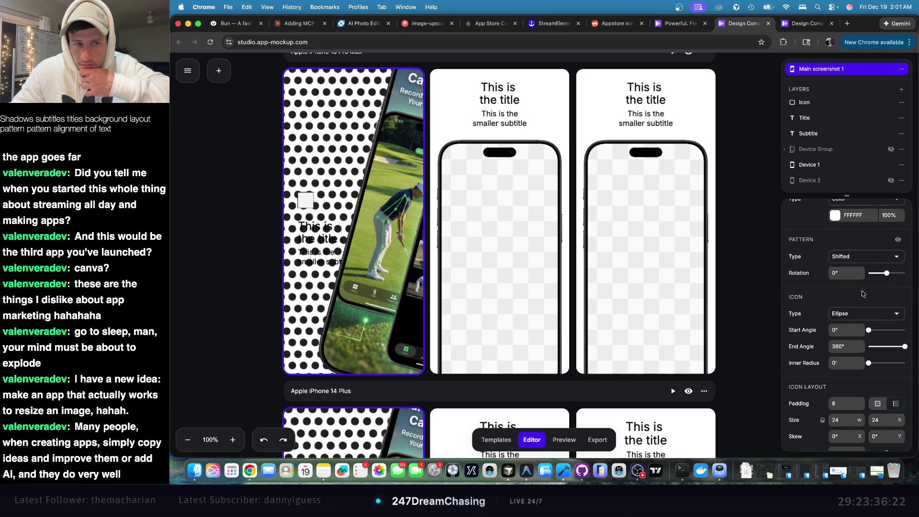
{"action": "left_click", "coordinate": [876, 313]}
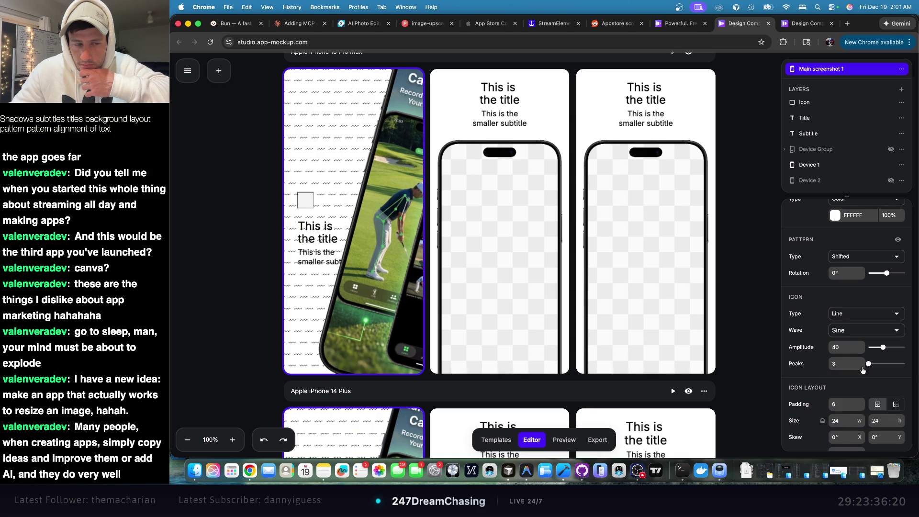
{"action": "scroll", "coordinate": [851, 297], "scroll_direction": "down", "scroll_amount": 5}
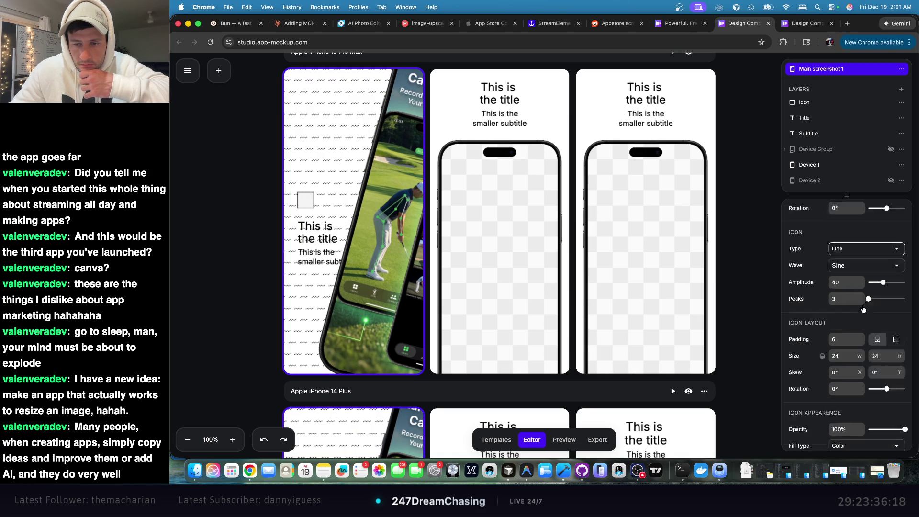
{"action": "mouse_move", "coordinate": [908, 367]}
{"action": "left_mouse_down"}
{"action": "mouse_move", "coordinate": [868, 367]}
{"action": "mouse_move", "coordinate": [900, 367]}
{"action": "mouse_move", "coordinate": [879, 367]}
{"action": "left_mouse_up"}
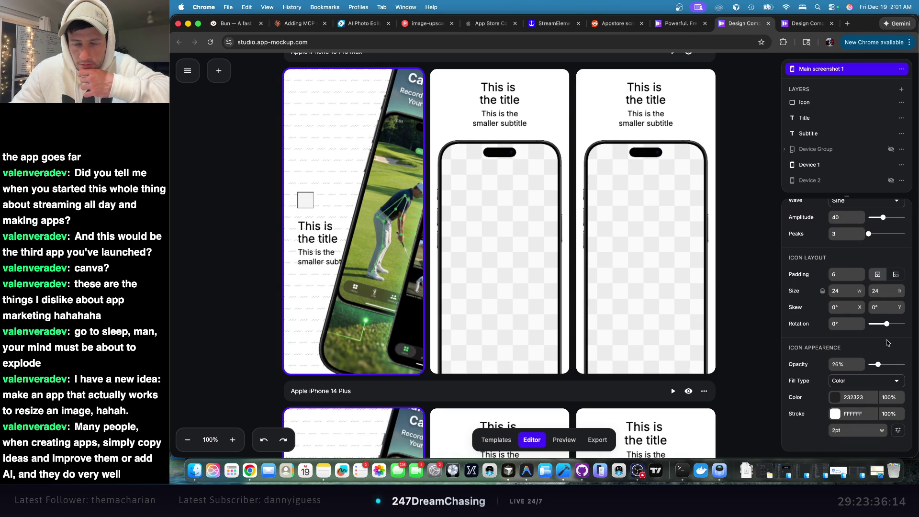
{"action": "scroll", "coordinate": [847, 235], "scroll_direction": "up", "scroll_amount": 5}
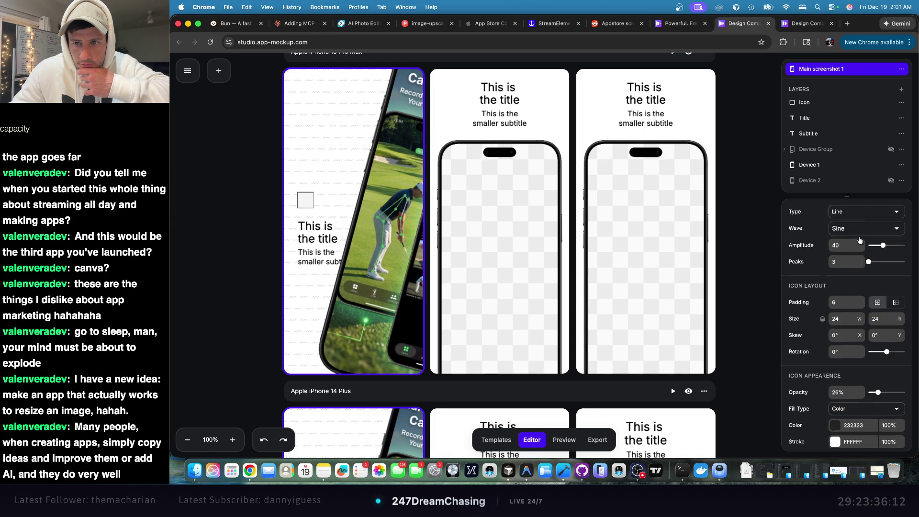
{"action": "left_click", "coordinate": [823, 102]}
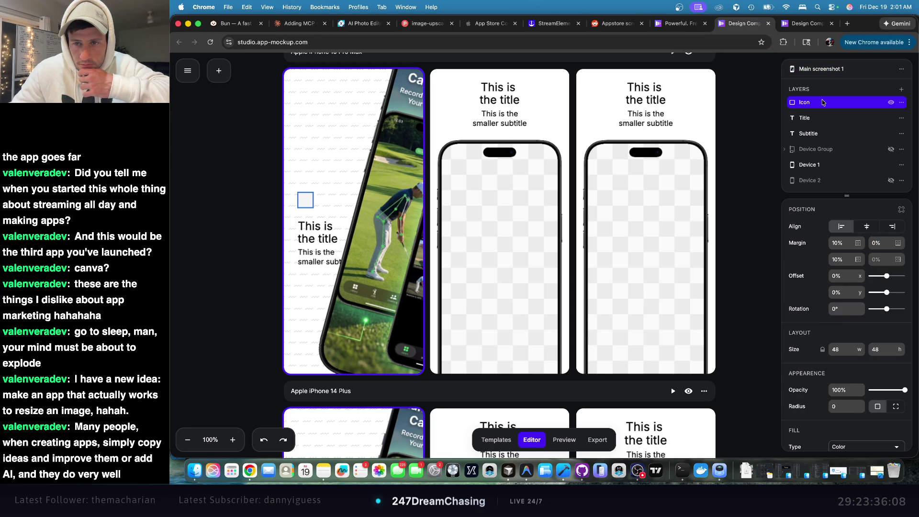
- Change the icon layer's fill type to Image
{"action": "scroll", "coordinate": [872, 238], "scroll_direction": "down", "scroll_amount": 5}
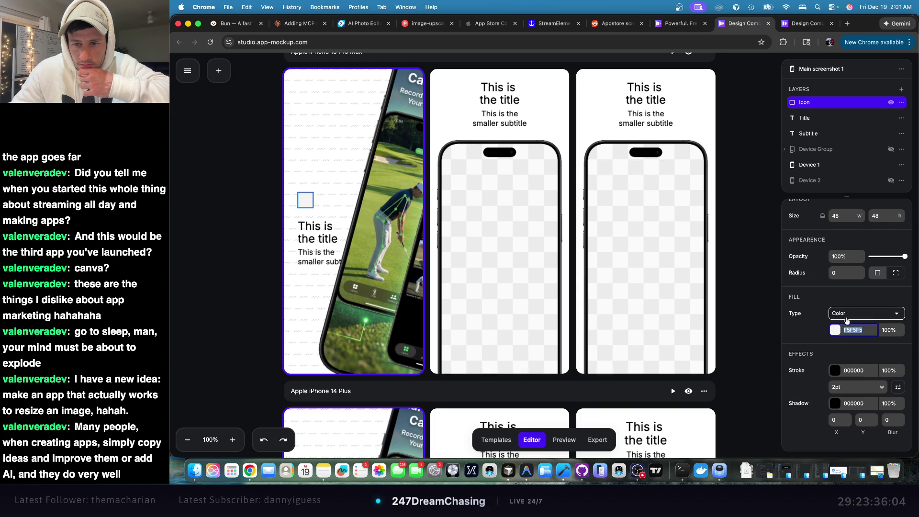
{"action": "left_click", "coordinate": [846, 314]}
{"action": "left_click", "coordinate": [862, 341]}
{"action": "left_click", "coordinate": [860, 314]}
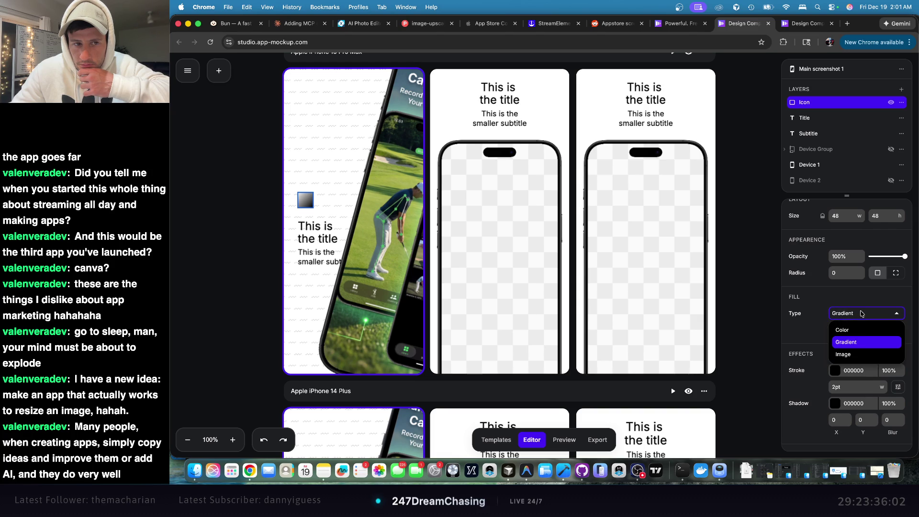
{"action": "left_click", "coordinate": [862, 342]}
{"action": "left_click", "coordinate": [861, 317]}
{"action": "left_click", "coordinate": [858, 353]}
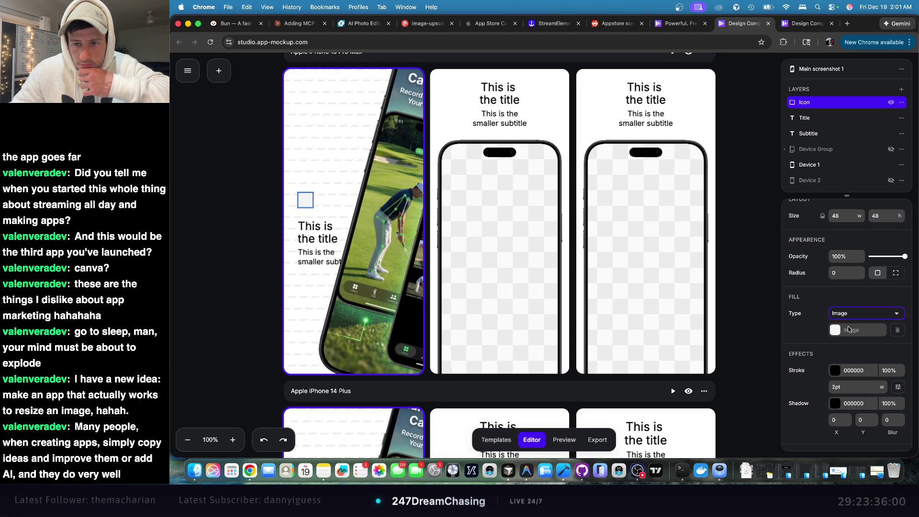
- Generate a green, cyan, magenta and yellow mesh gradient as the icon image
{"action": "left_click", "coordinate": [836, 334]}
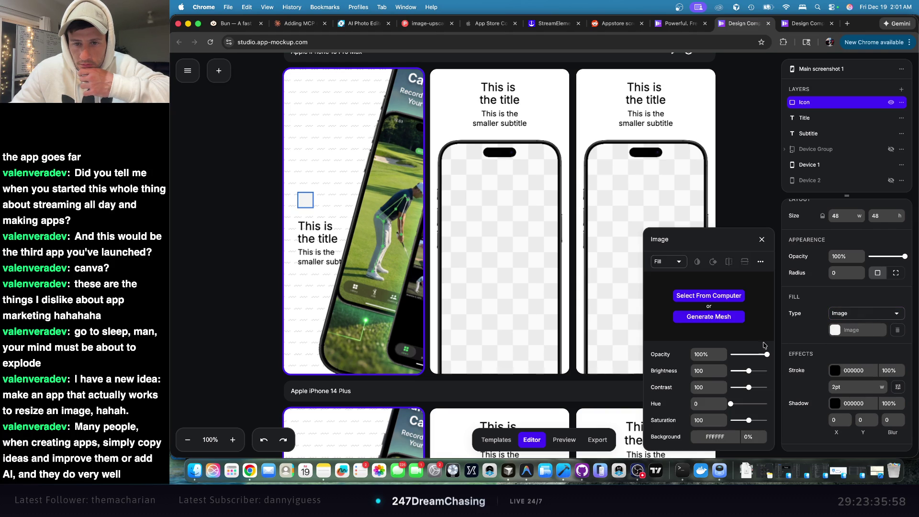
{"action": "left_click", "coordinate": [709, 317]}
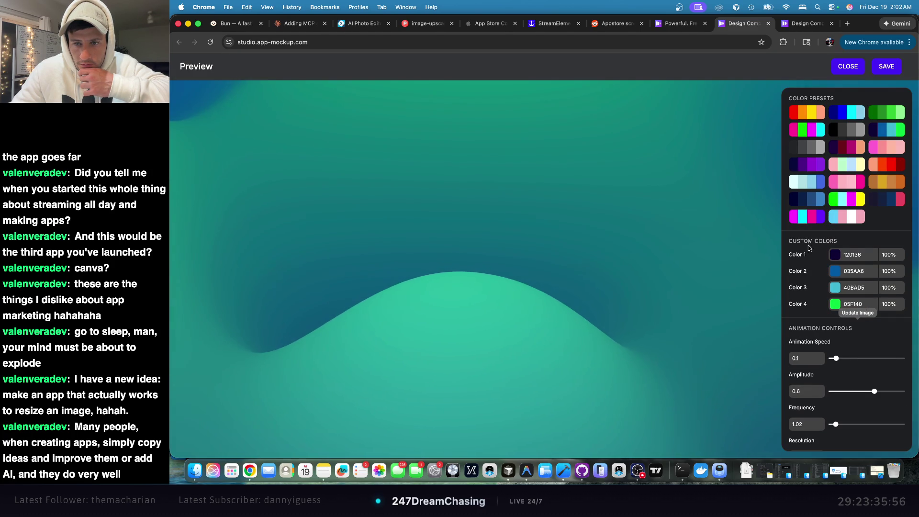
{"action": "left_click", "coordinate": [847, 198]}
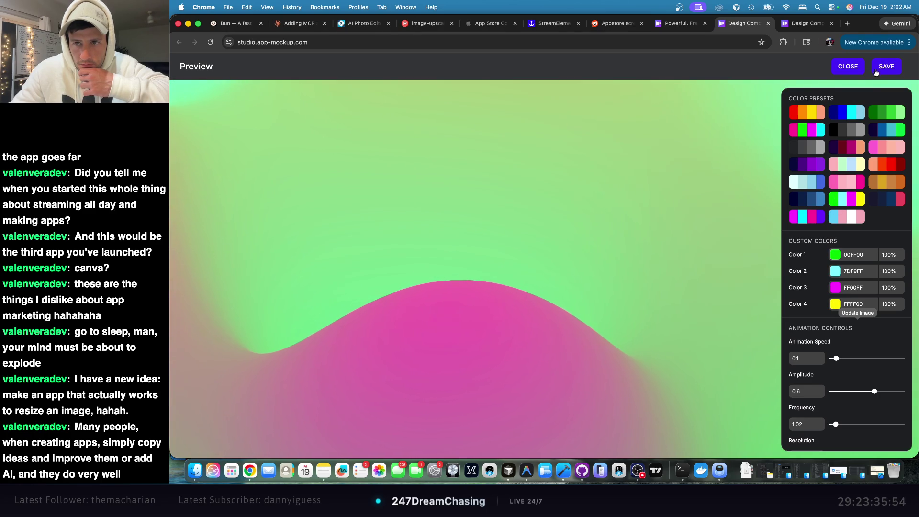
{"action": "key", "text": "Escape"}
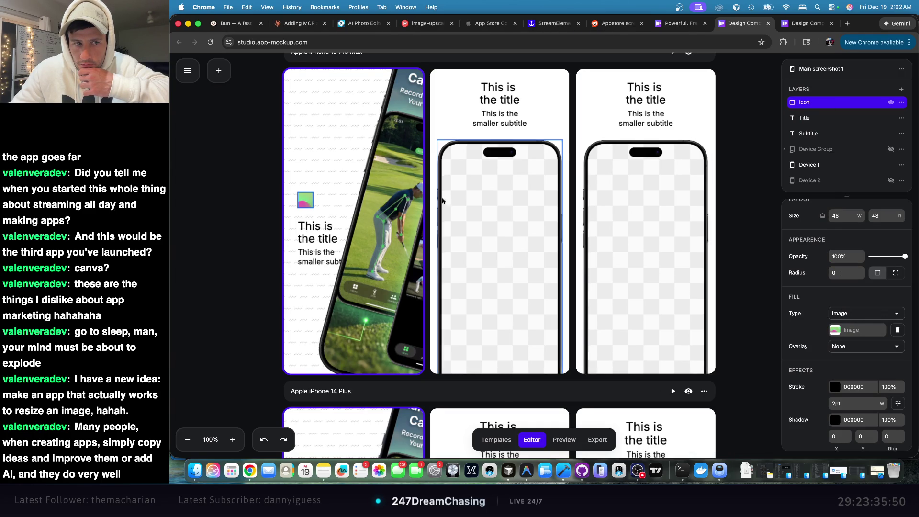
{"action": "left_click", "coordinate": [762, 240]}
{"action": "left_click", "coordinate": [322, 176]}
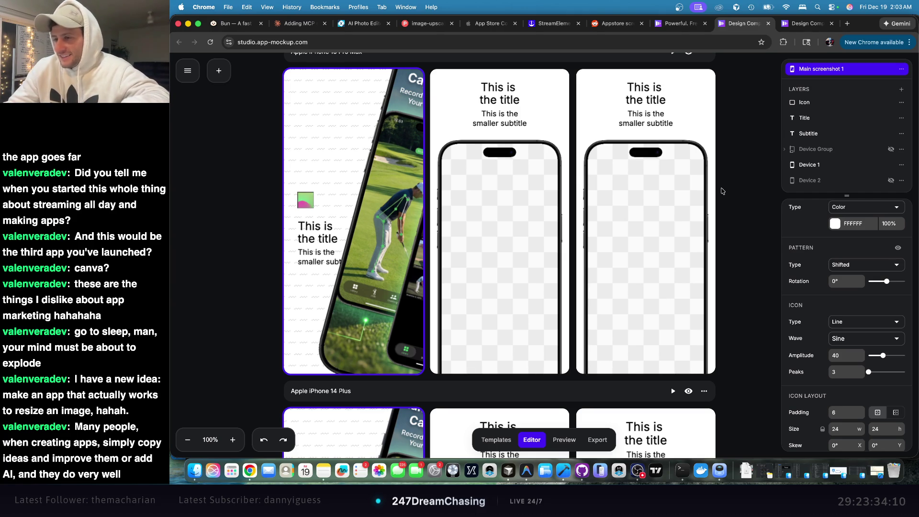
- Return to the appmockup.com landing page headed "Where app screenshots are made."
{"action": "left_click", "coordinate": [679, 24]}
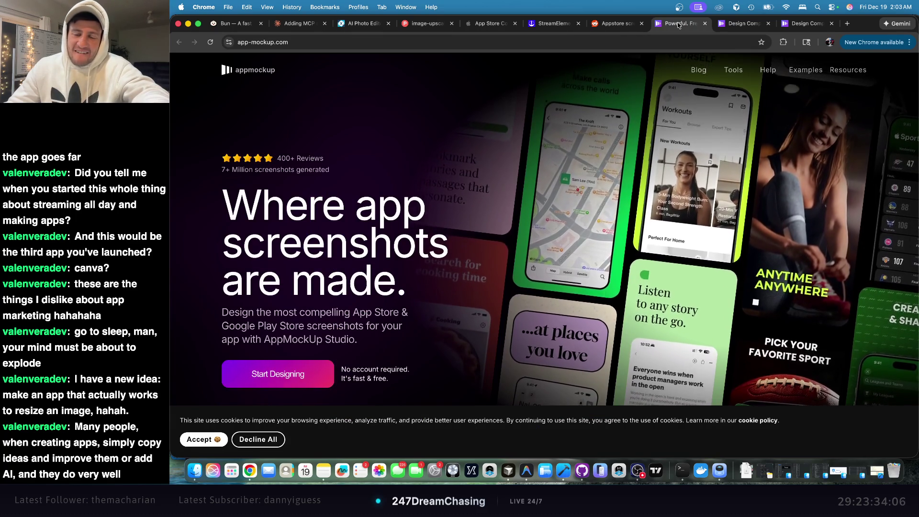
- Open the purchase page for the $7.97 Productivity app screenshots template from the template gallery
{"action": "left_click", "coordinate": [750, 28]}
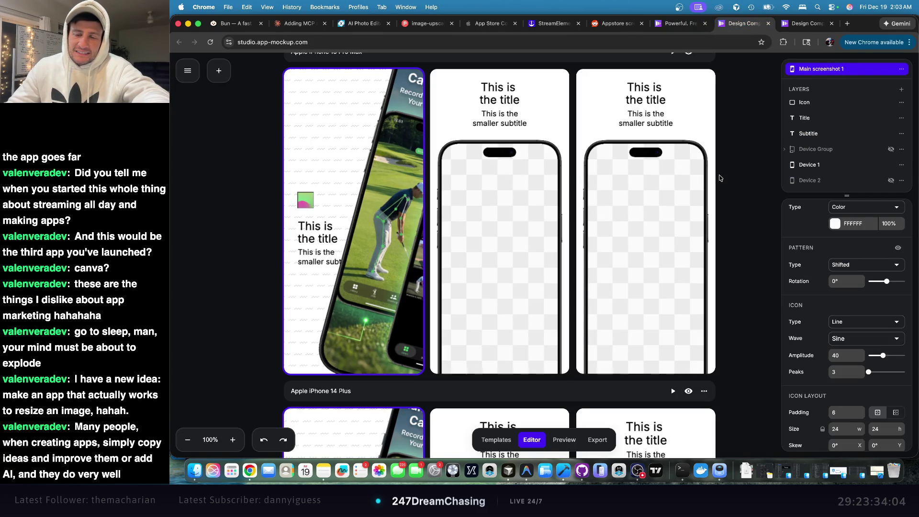
{"action": "left_click", "coordinate": [809, 23]}
{"action": "scroll", "coordinate": [836, 104], "scroll_direction": "up", "scroll_amount": 7}
{"action": "scroll", "coordinate": [836, 104], "scroll_direction": "up", "scroll_amount": 15}
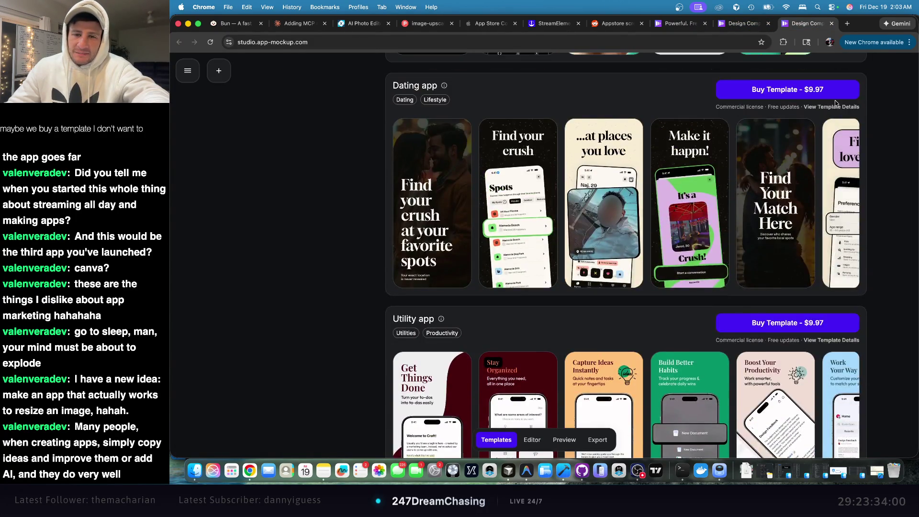
{"action": "left_click", "coordinate": [795, 141]}
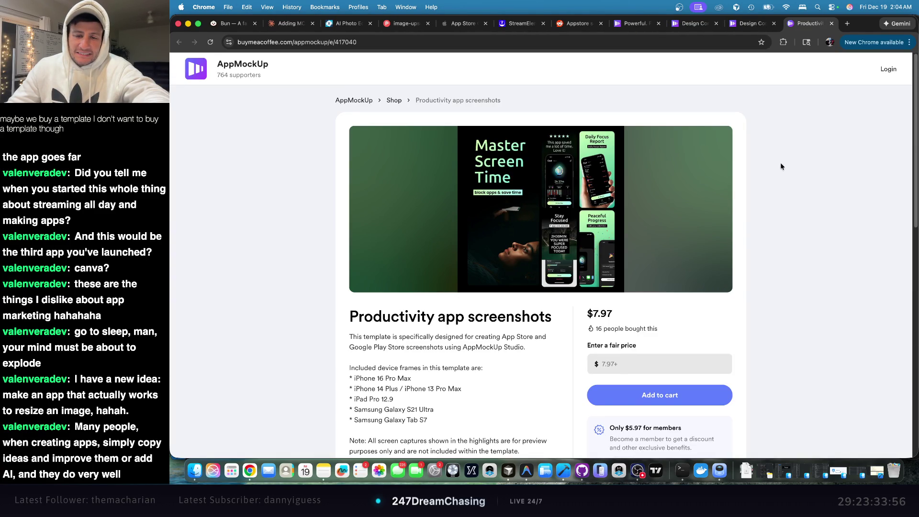
- Enter a $0 fair price, see it rejected as below $7.97, and return to the AppMockup templates
{"action": "scroll", "coordinate": [573, 196], "scroll_direction": "down", "scroll_amount": 5}
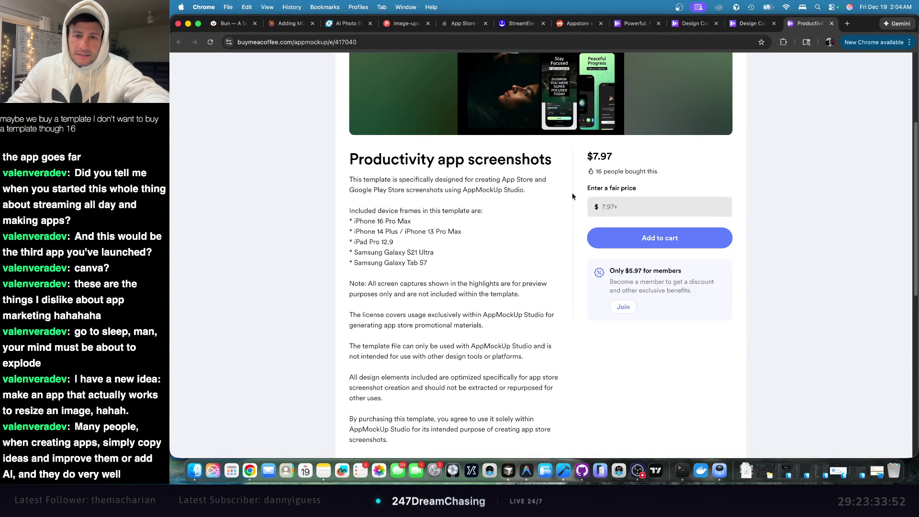
{"action": "left_click", "coordinate": [651, 215]}
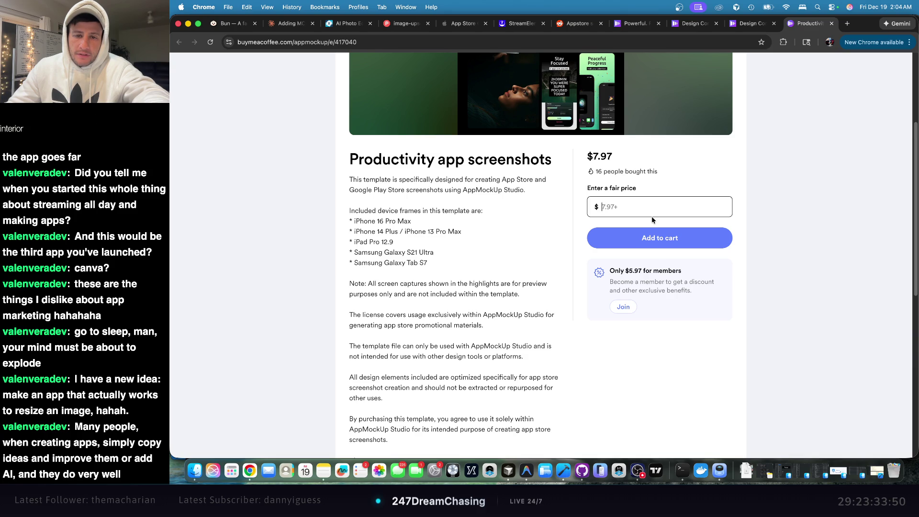
{"action": "type", "text": "0"}
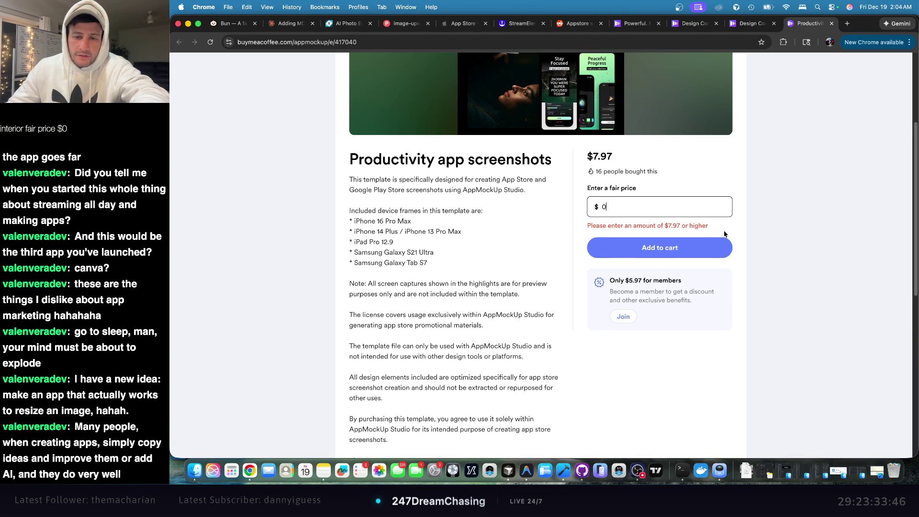
{"action": "scroll", "coordinate": [724, 235], "scroll_direction": "down", "scroll_amount": 5}
{"action": "scroll", "coordinate": [723, 230], "scroll_direction": "up", "scroll_amount": 10}
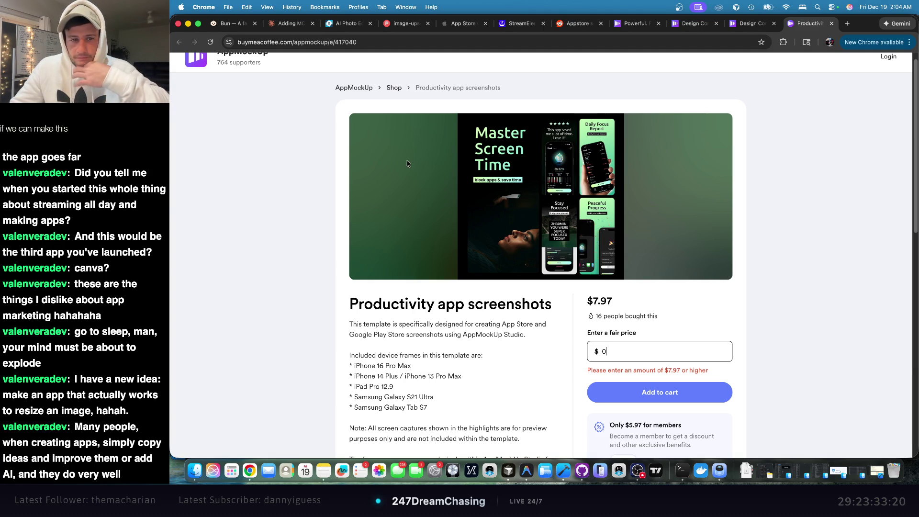
{"action": "left_click", "coordinate": [691, 29]}
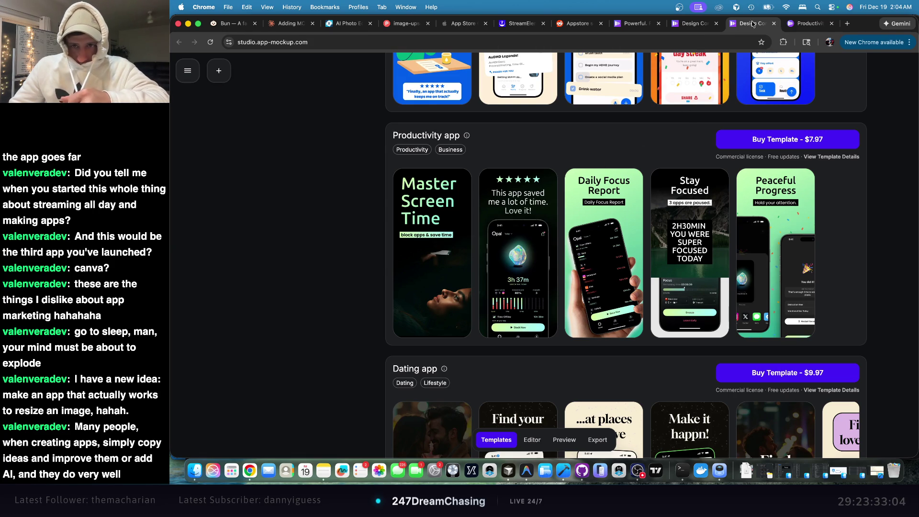
- Discard the golf design and start a new project using the Apple iPhone 14 Plus device
{"action": "left_click", "coordinate": [694, 24]}
{"action": "left_click", "coordinate": [632, 27]}
{"action": "left_click", "coordinate": [676, 26]}
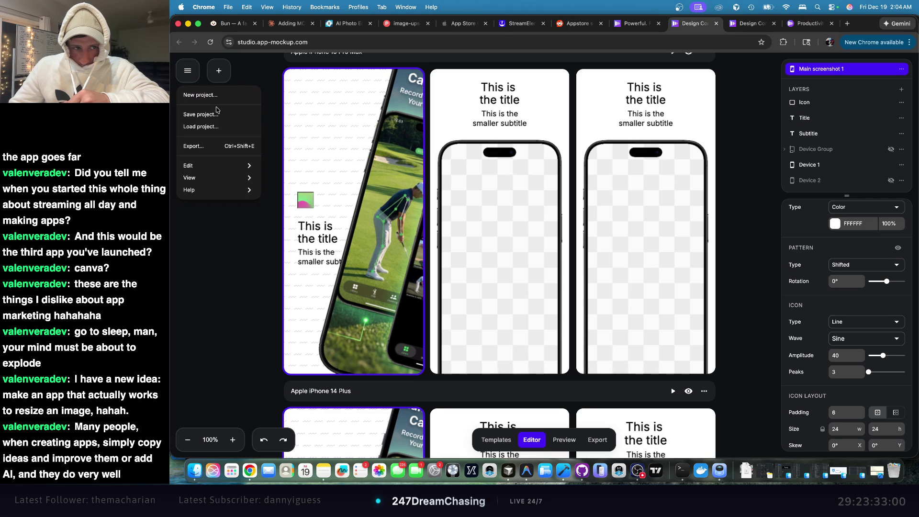
{"action": "left_click", "coordinate": [231, 99]}
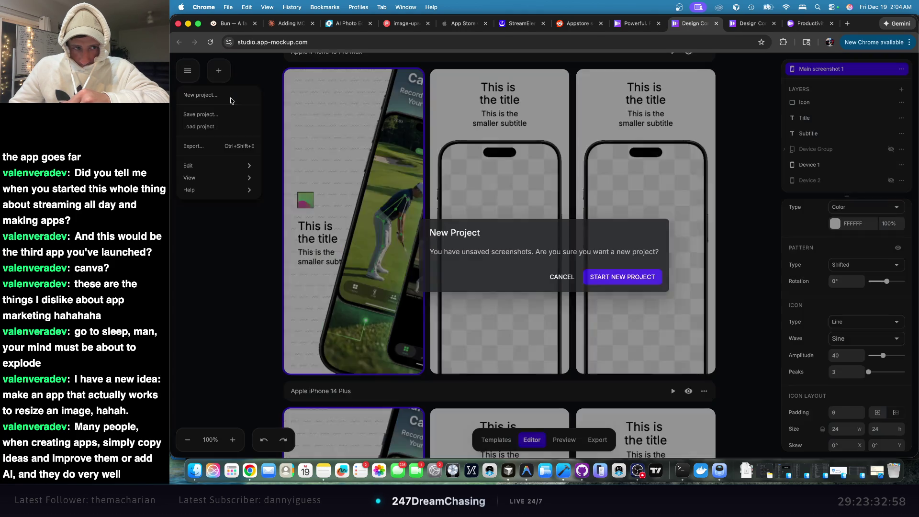
{"action": "left_click", "coordinate": [604, 278]}
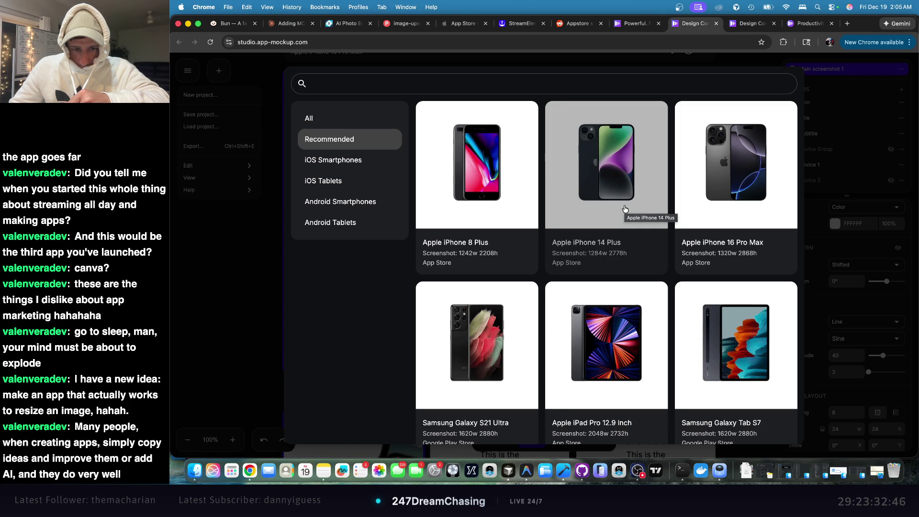
{"action": "left_click", "coordinate": [626, 192]}
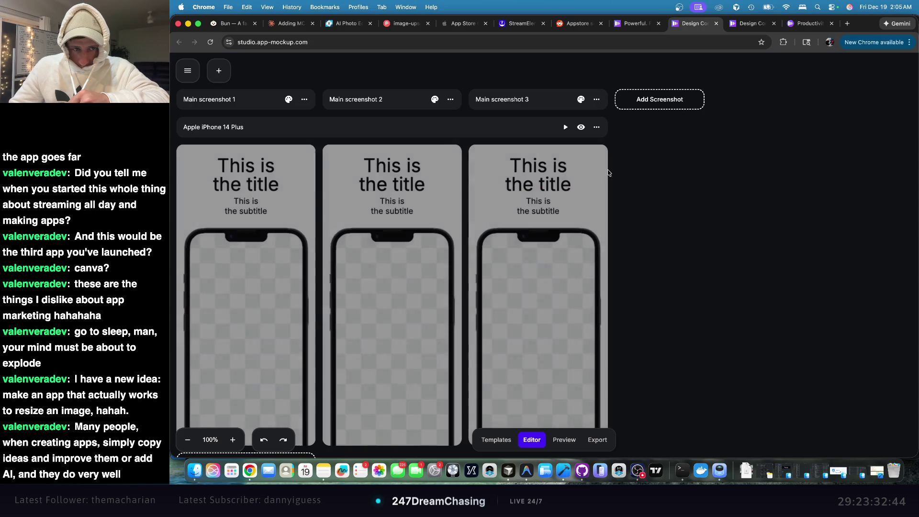
- Change the first screenshot's title to "Golf Swing AI"
{"action": "scroll", "coordinate": [559, 173], "scroll_direction": "down", "scroll_amount": 3}
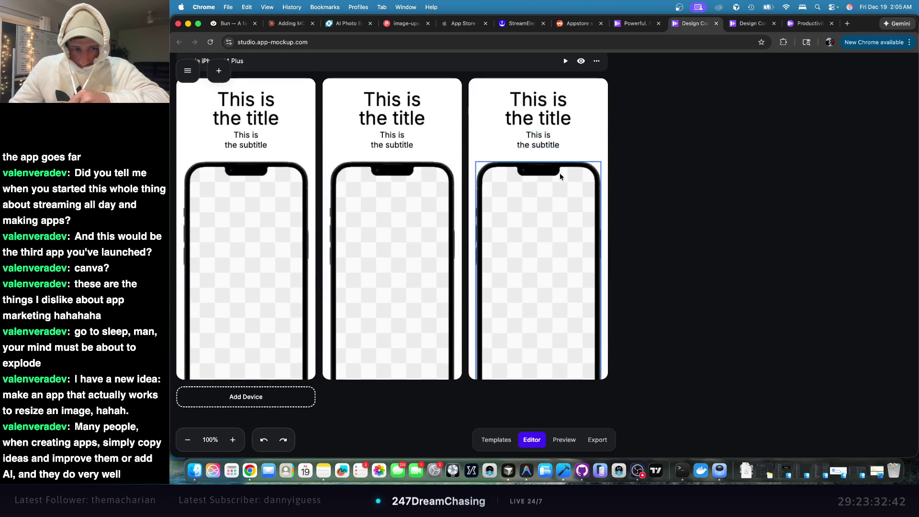
{"action": "left_click", "coordinate": [247, 127]}
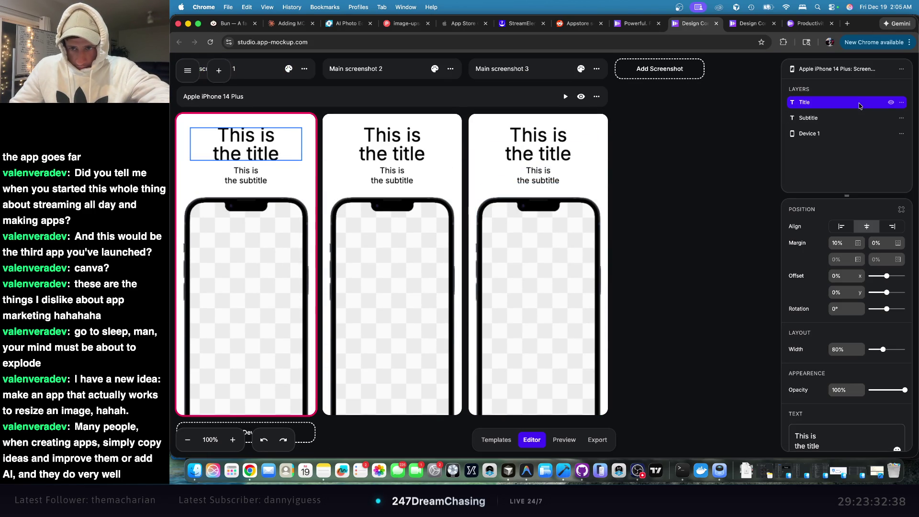
{"action": "scroll", "coordinate": [854, 296], "scroll_direction": "down", "scroll_amount": 2}
{"action": "triple_click", "coordinate": [853, 399]}
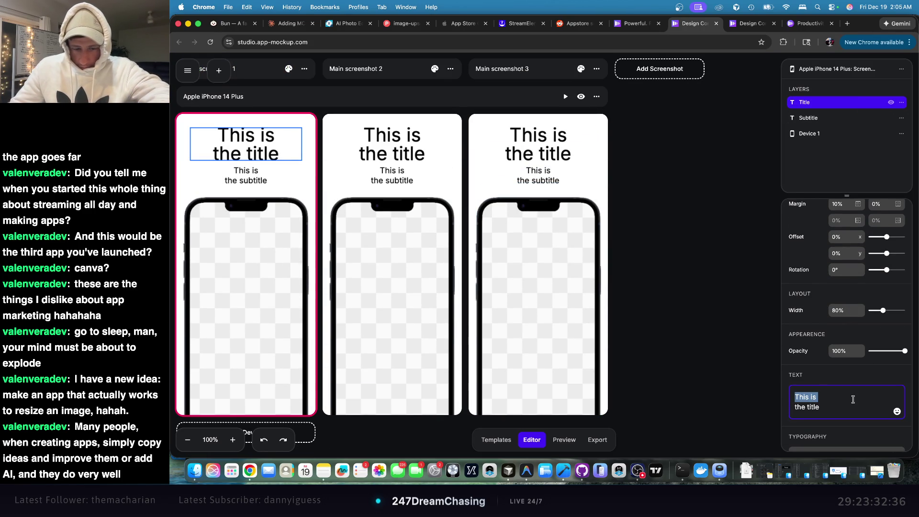
{"action": "key", "text": "super+a"}
{"action": "type", "text": "Golf S"}
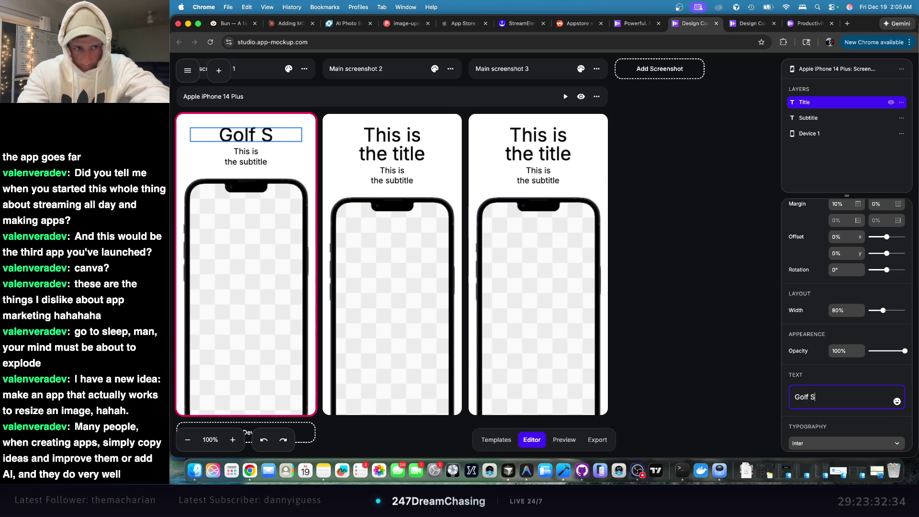
{"action": "type", "text": "wing AI"}
{"action": "key", "text": "BackSpace"}
{"action": "key", "text": "BackSpace"}
{"action": "key", "text": "BackSpace"}
{"action": "type", "text": "g"}
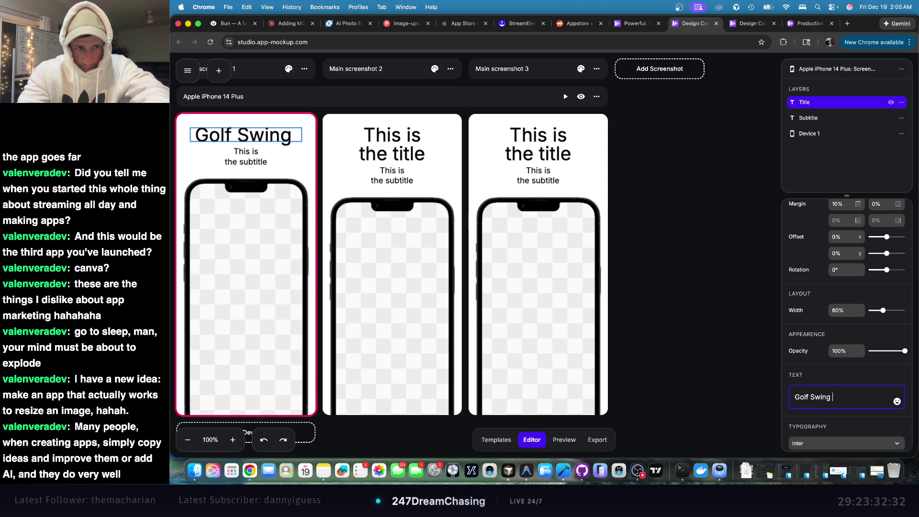
{"action": "type", "text": " AI"}
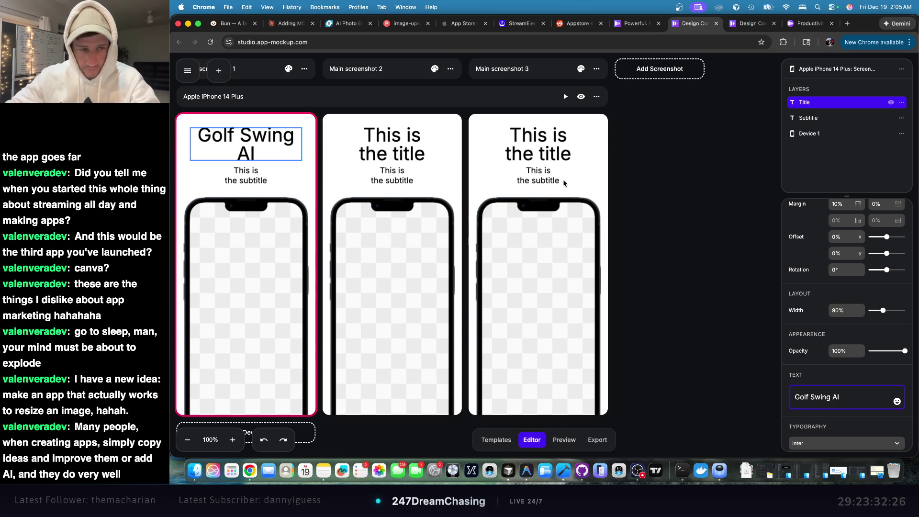
- Select the first screenshot's background and open its Fill Type choices
{"action": "scroll", "coordinate": [845, 290], "scroll_direction": "down", "scroll_amount": 5}
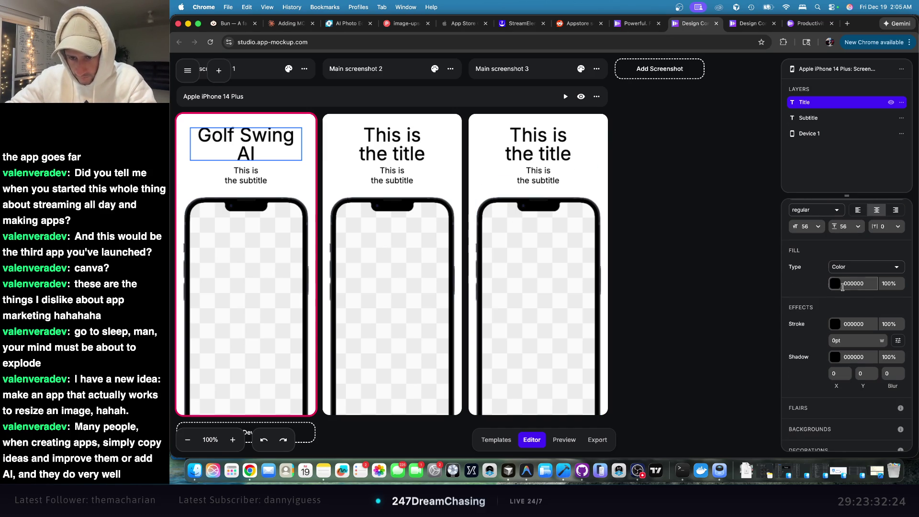
{"action": "scroll", "coordinate": [836, 311], "scroll_direction": "down", "scroll_amount": 3}
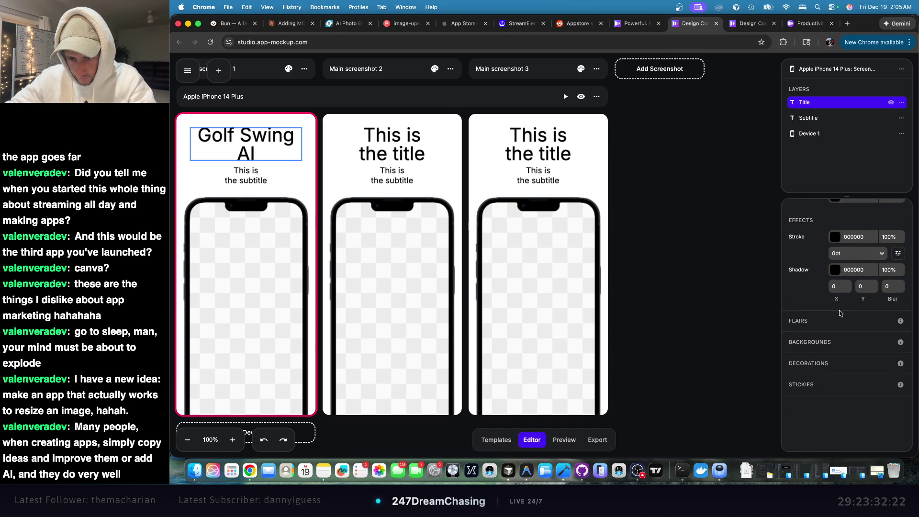
{"action": "mouse_move", "coordinate": [902, 343]}
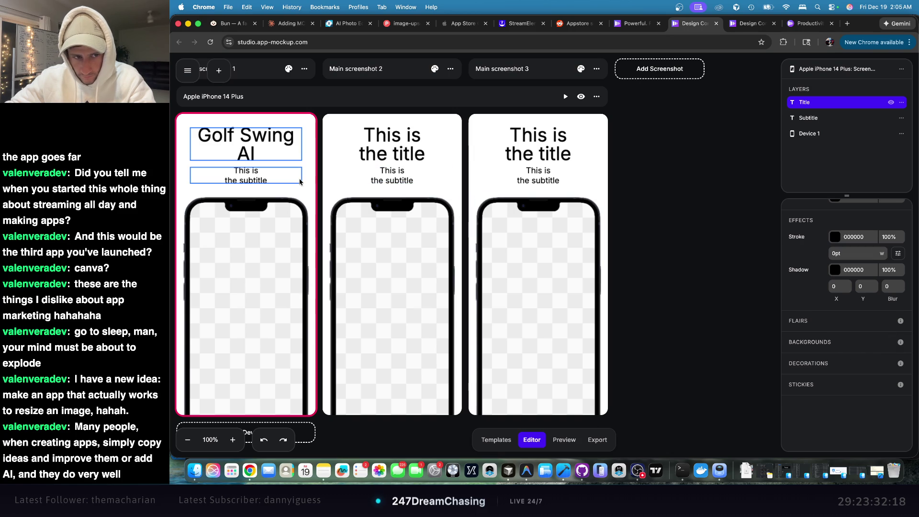
{"action": "left_click", "coordinate": [287, 190]}
{"action": "left_click", "coordinate": [869, 225]}
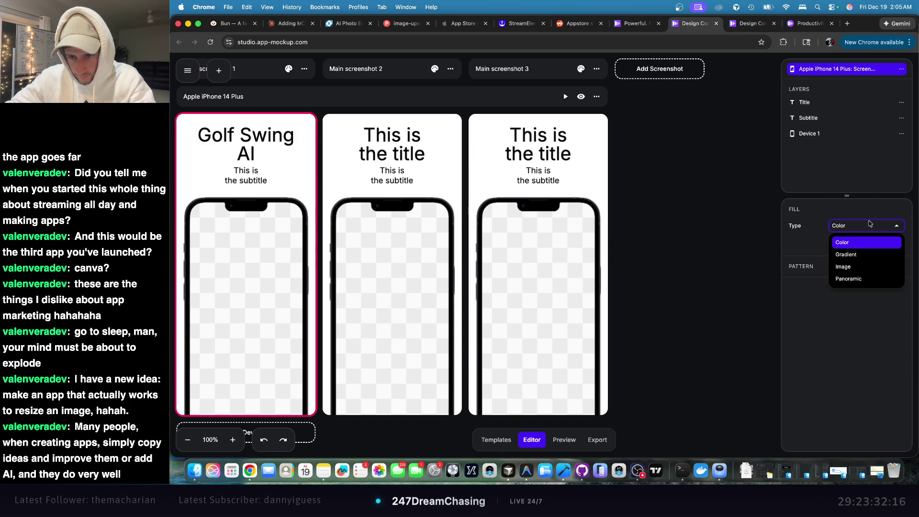
- Switch the first screenshot's background fill to a linear gradient
{"action": "left_click", "coordinate": [865, 255]}
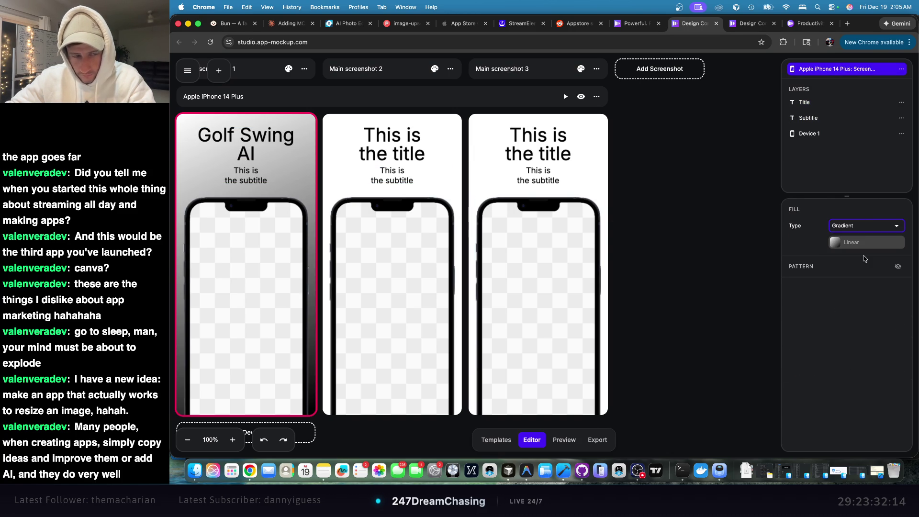
{"action": "left_click", "coordinate": [843, 248]}
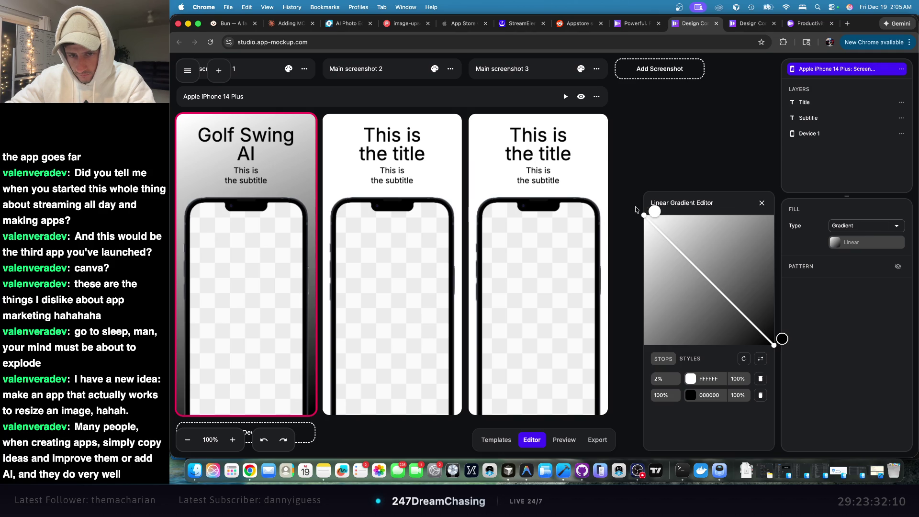
{"action": "left_click", "coordinate": [690, 378]}
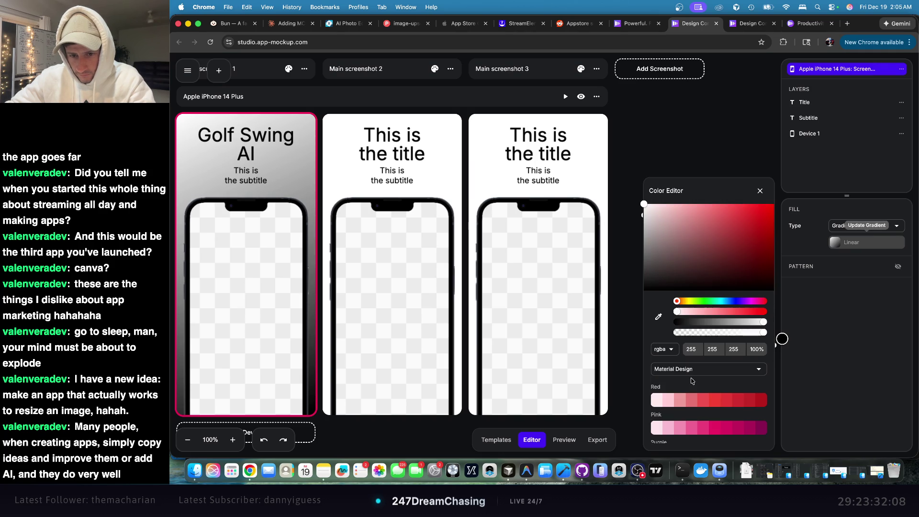
{"action": "left_click", "coordinate": [760, 191]}
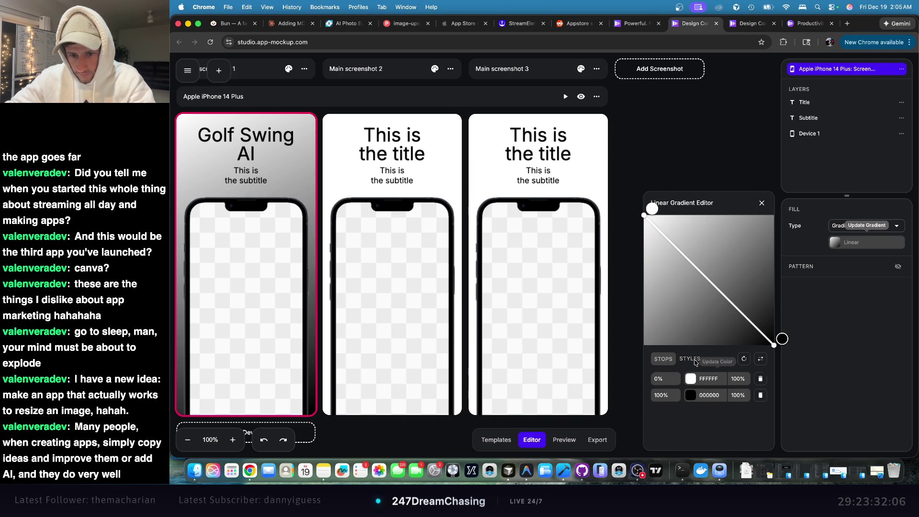
- Try several preset gradient styles and settle on the black-to-green preset
{"action": "left_click", "coordinate": [694, 360]}
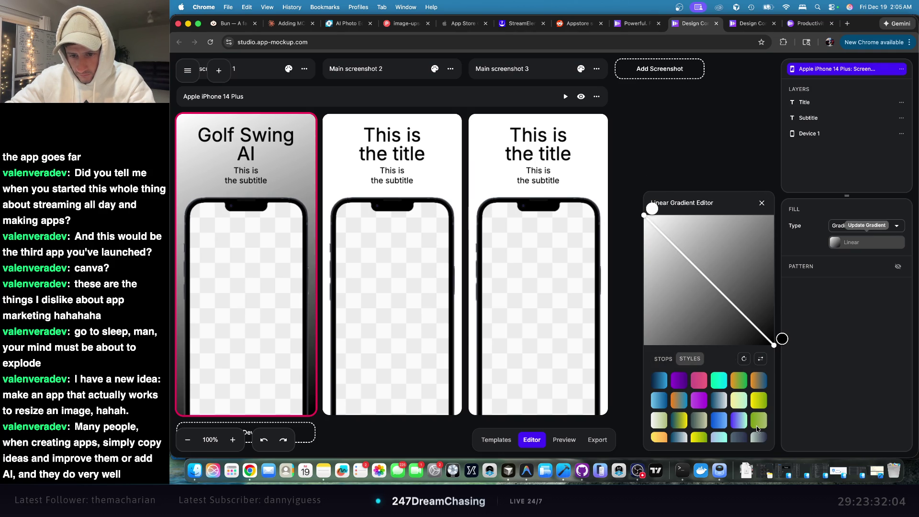
{"action": "left_click", "coordinate": [758, 426]}
{"action": "scroll", "coordinate": [740, 405], "scroll_direction": "down", "scroll_amount": 2}
{"action": "left_click", "coordinate": [699, 394]}
{"action": "scroll", "coordinate": [719, 397], "scroll_direction": "down", "scroll_amount": 3}
{"action": "scroll", "coordinate": [747, 393], "scroll_direction": "up", "scroll_amount": 1}
{"action": "left_click", "coordinate": [739, 378]}
{"action": "scroll", "coordinate": [739, 386], "scroll_direction": "down", "scroll_amount": 3}
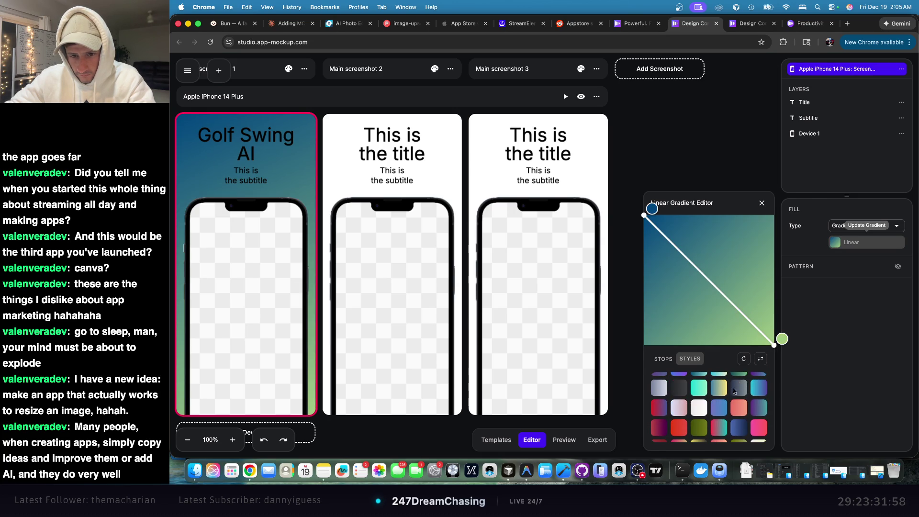
{"action": "left_click", "coordinate": [679, 390]}
{"action": "left_click", "coordinate": [699, 423]}
{"action": "scroll", "coordinate": [699, 421], "scroll_direction": "up", "scroll_amount": 3}
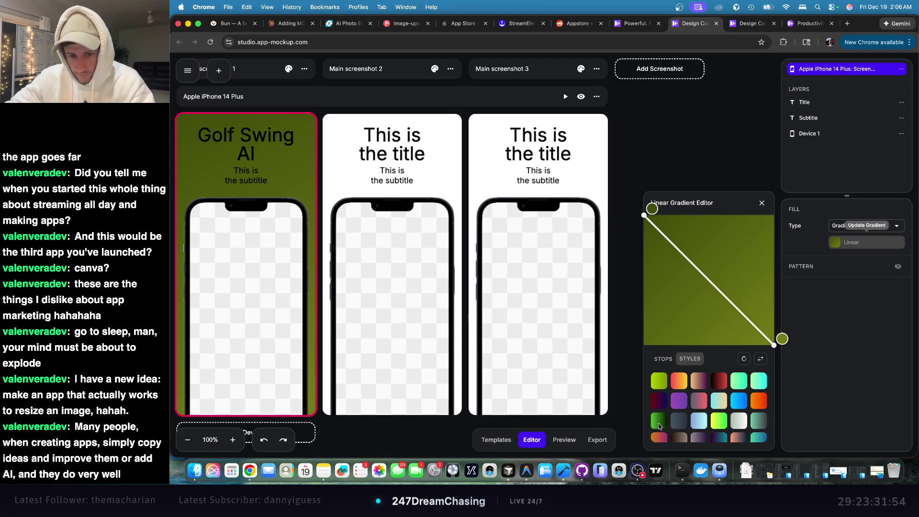
{"action": "left_click", "coordinate": [659, 423]}
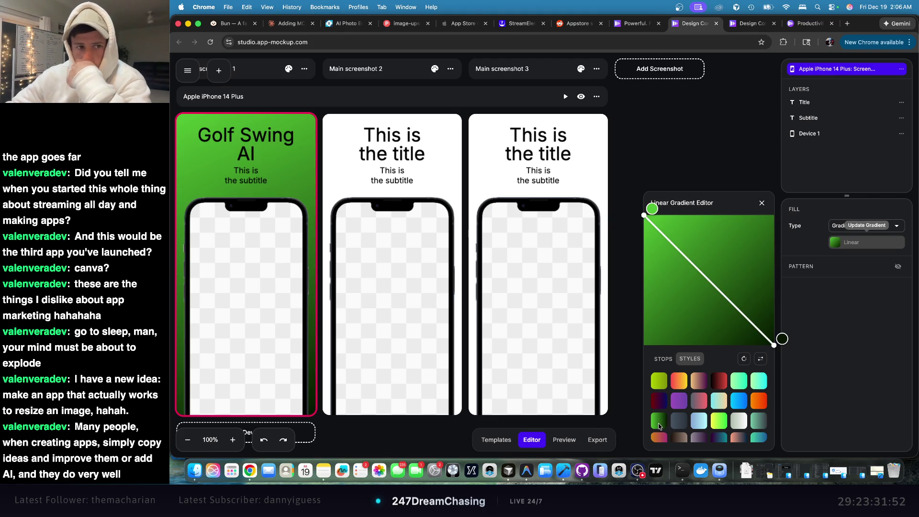
{"action": "left_click", "coordinate": [760, 425]}
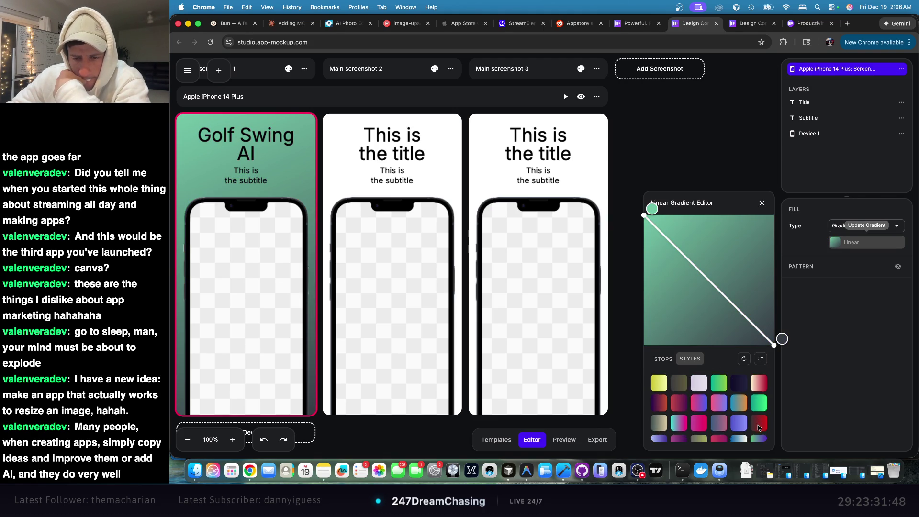
{"action": "scroll", "coordinate": [759, 427], "scroll_direction": "down", "scroll_amount": 5}
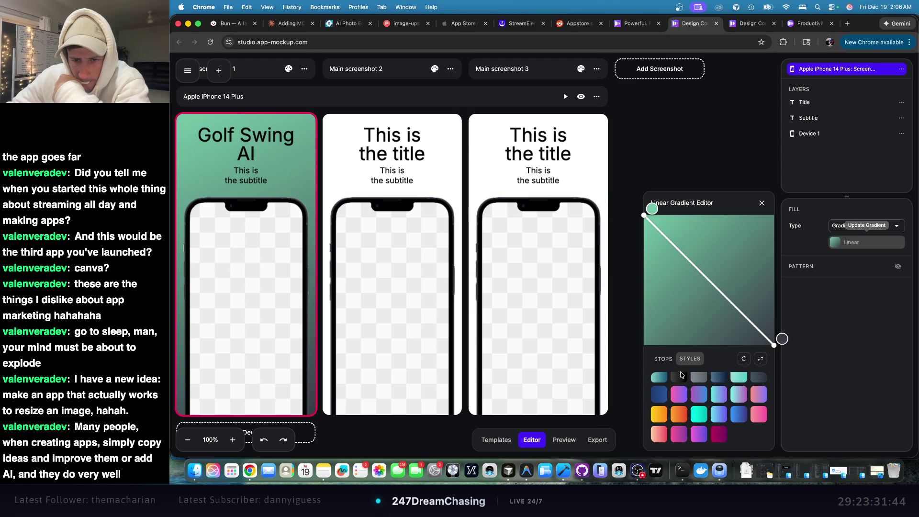
{"action": "left_click", "coordinate": [681, 377]}
{"action": "scroll", "coordinate": [705, 390], "scroll_direction": "up", "scroll_amount": 3}
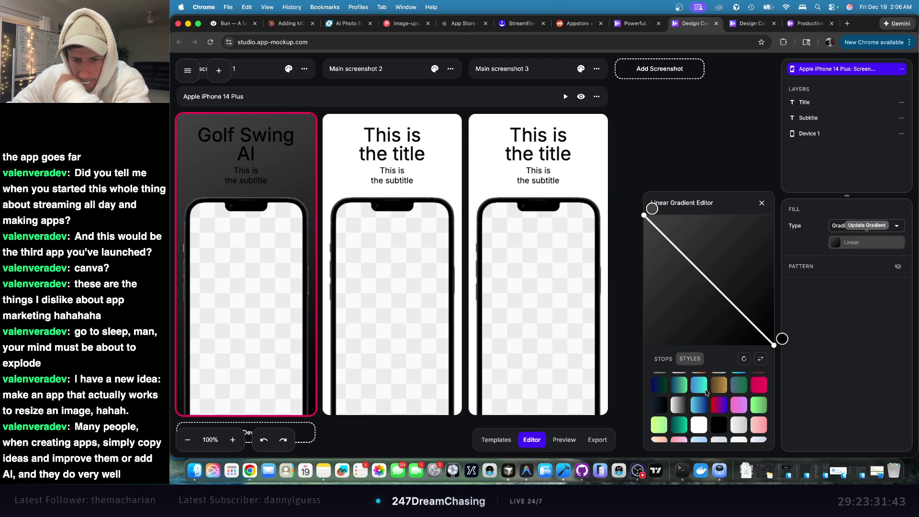
{"action": "left_click", "coordinate": [660, 386]}
{"action": "left_click", "coordinate": [658, 405]}
{"action": "left_click", "coordinate": [723, 428]}
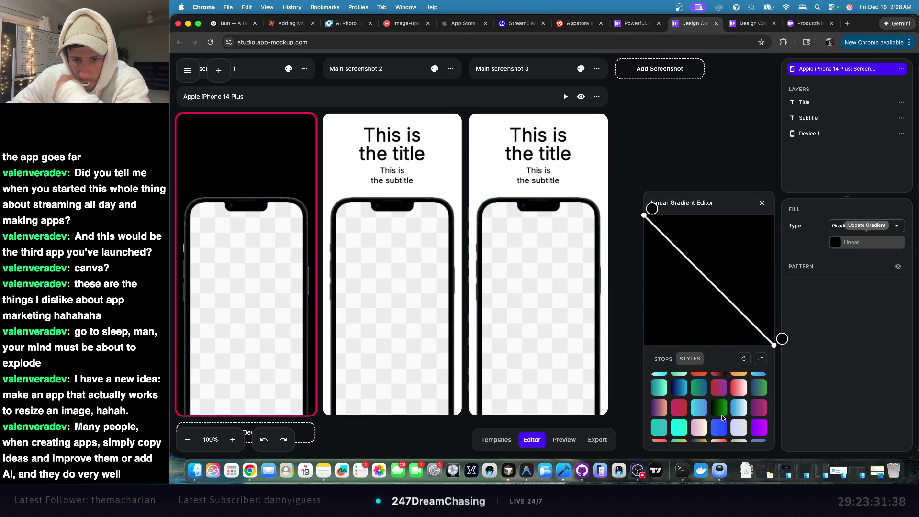
{"action": "left_click", "coordinate": [720, 408]}
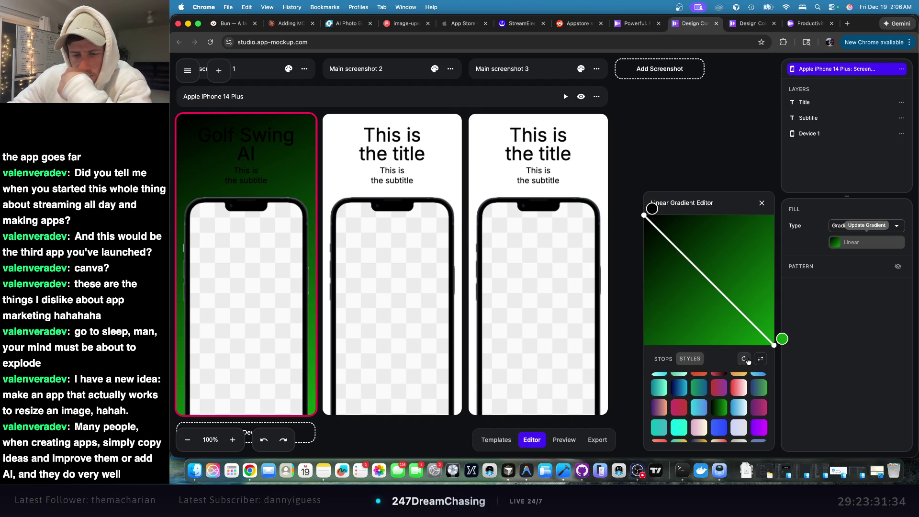
- Rotate the gradient diagonally, bright green at top-left to near-black at bottom-right
{"action": "left_click", "coordinate": [762, 360]}
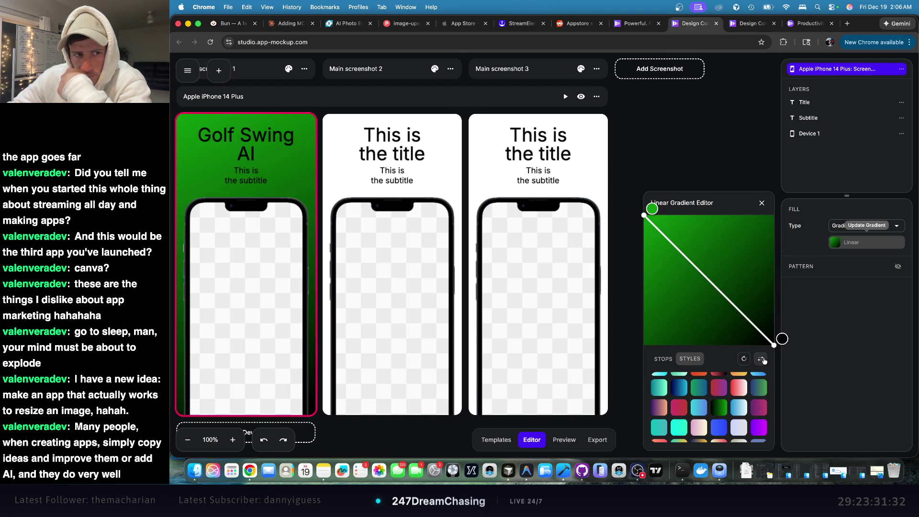
{"action": "left_click", "coordinate": [764, 360]}
{"action": "left_click", "coordinate": [745, 360]}
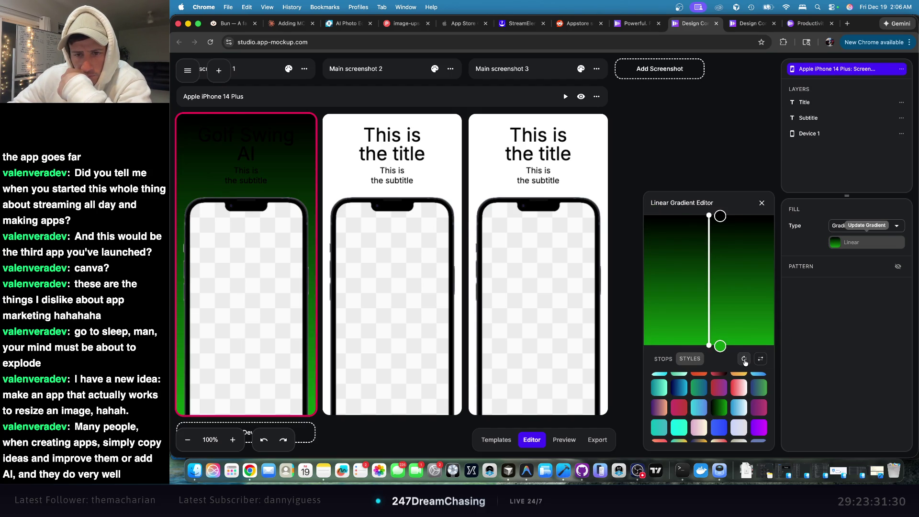
{"action": "left_click", "coordinate": [745, 360]}
{"action": "left_click", "coordinate": [745, 360]}
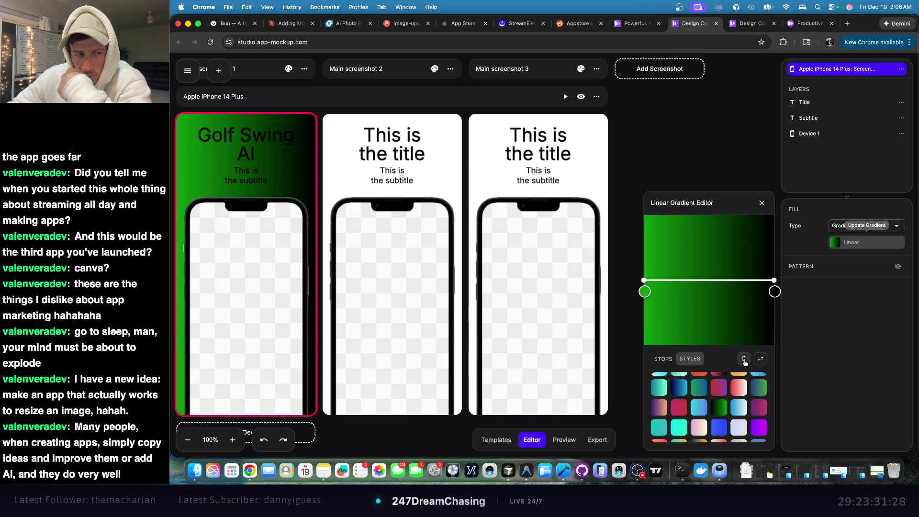
{"action": "left_click", "coordinate": [744, 360]}
{"action": "left_click", "coordinate": [744, 360]}
{"action": "left_click", "coordinate": [744, 360]}
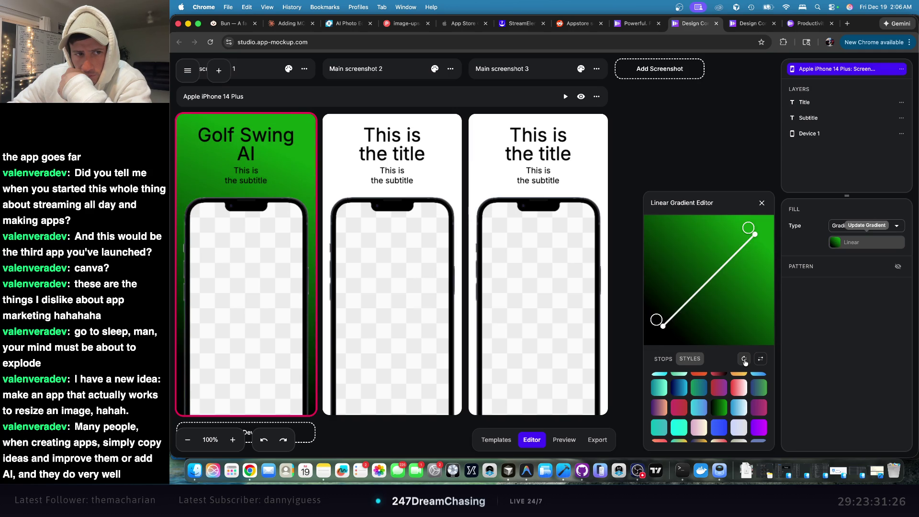
{"action": "left_click", "coordinate": [744, 360]}
{"action": "left_click", "coordinate": [745, 360]}
{"action": "left_click", "coordinate": [745, 360]}
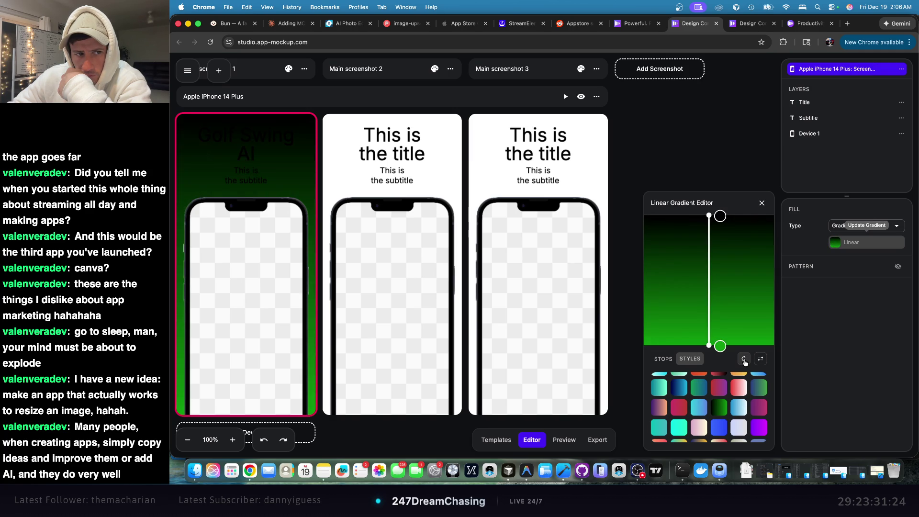
{"action": "left_click", "coordinate": [744, 360]}
{"action": "left_click", "coordinate": [744, 360]}
{"action": "left_click", "coordinate": [744, 360]}
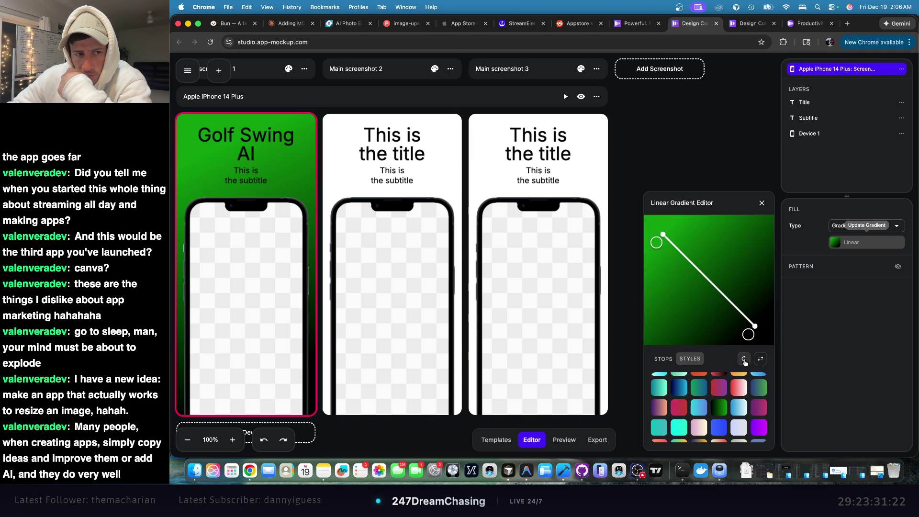
{"action": "left_click", "coordinate": [745, 360]}
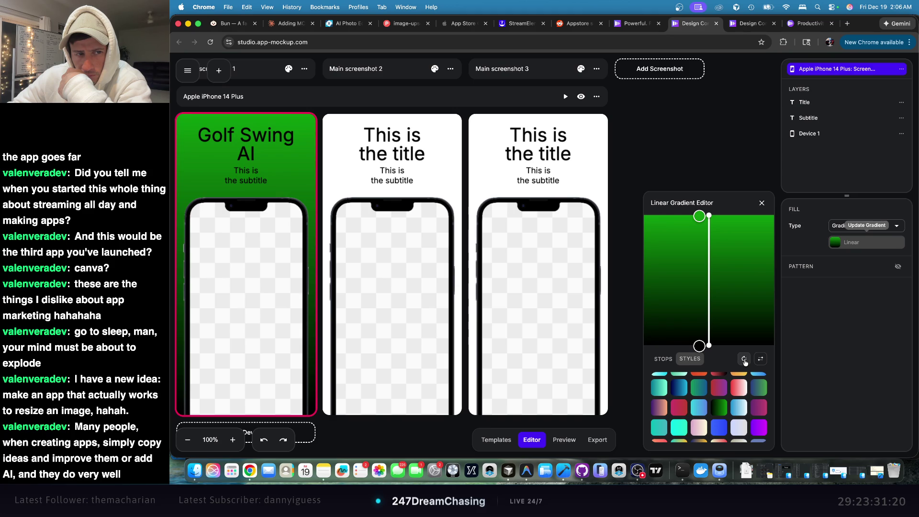
{"action": "left_click", "coordinate": [745, 360]}
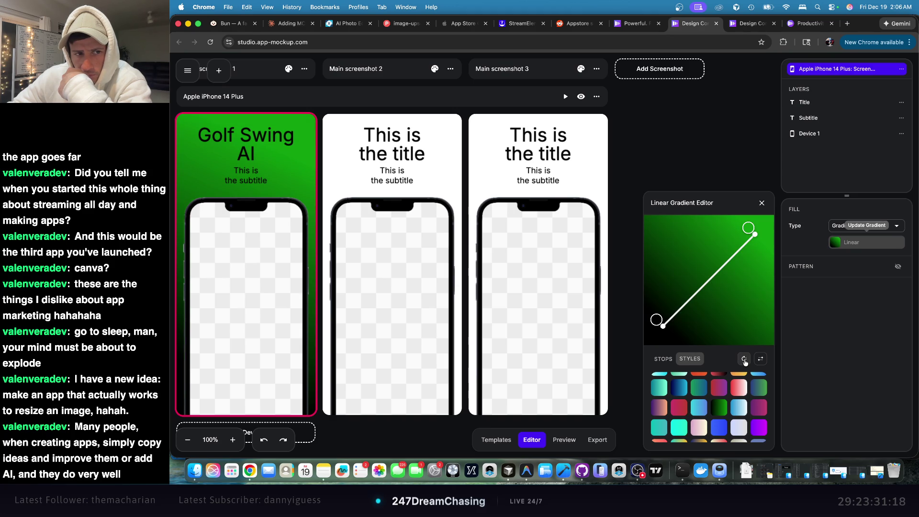
{"action": "left_click", "coordinate": [744, 360]}
{"action": "left_click", "coordinate": [744, 360]}
{"action": "left_click", "coordinate": [744, 360]}
{"action": "left_click", "coordinate": [745, 360]}
{"action": "left_click", "coordinate": [744, 360]}
{"action": "left_click", "coordinate": [744, 360]}
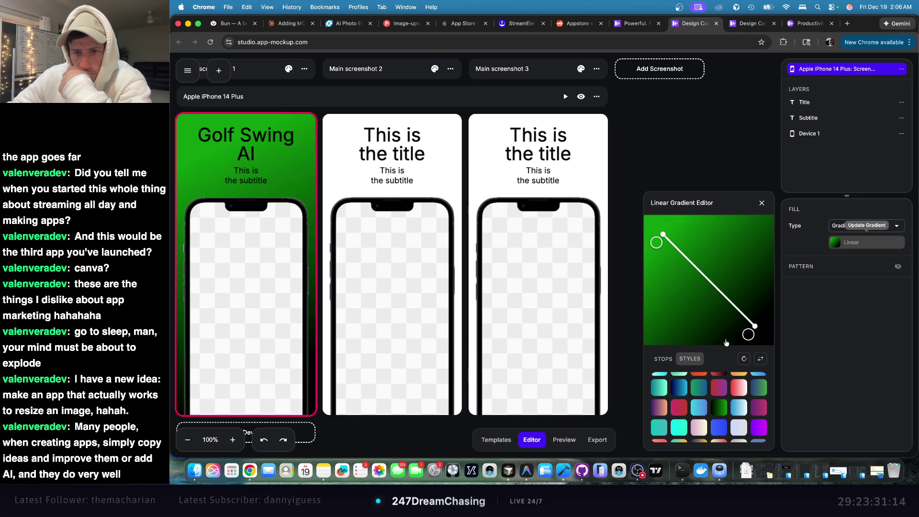
{"action": "left_click", "coordinate": [761, 204]}
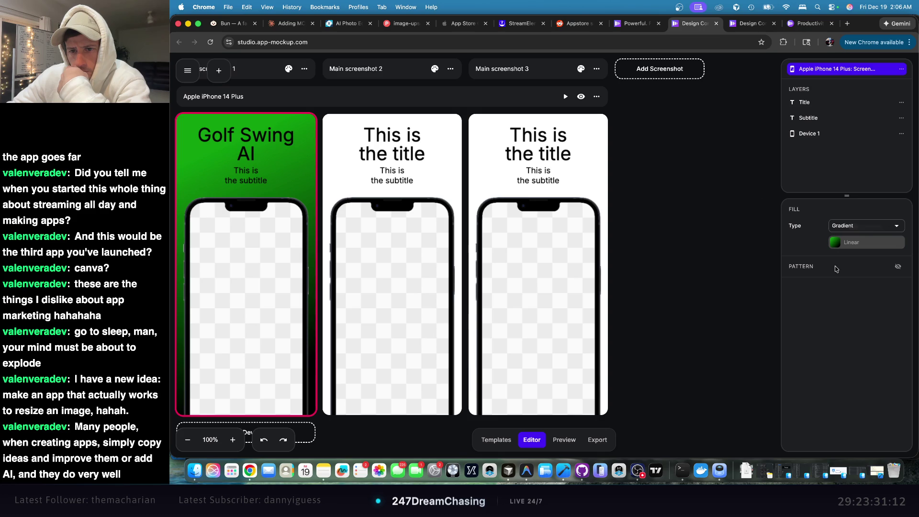
- Turn the square background pattern on and then hide it again
{"action": "left_click", "coordinate": [899, 267]}
{"action": "left_click", "coordinate": [898, 269]}
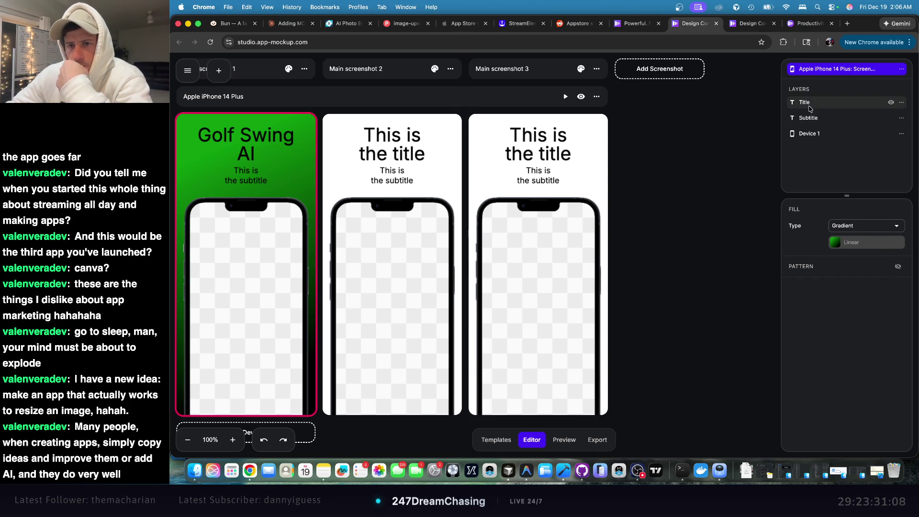
{"action": "left_click", "coordinate": [811, 104]}
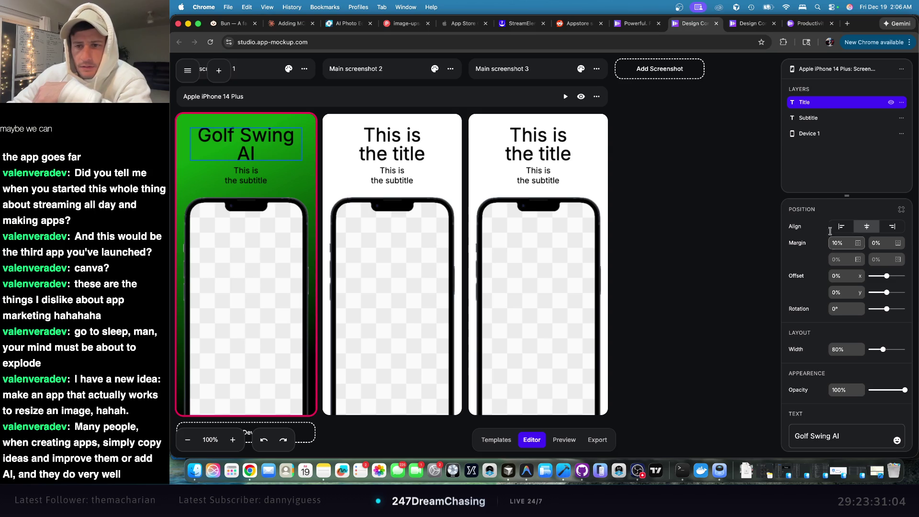
- Darken the gradient's green stop to rgba 3, 36, 3 for a deep green background
{"action": "left_click", "coordinate": [303, 183]}
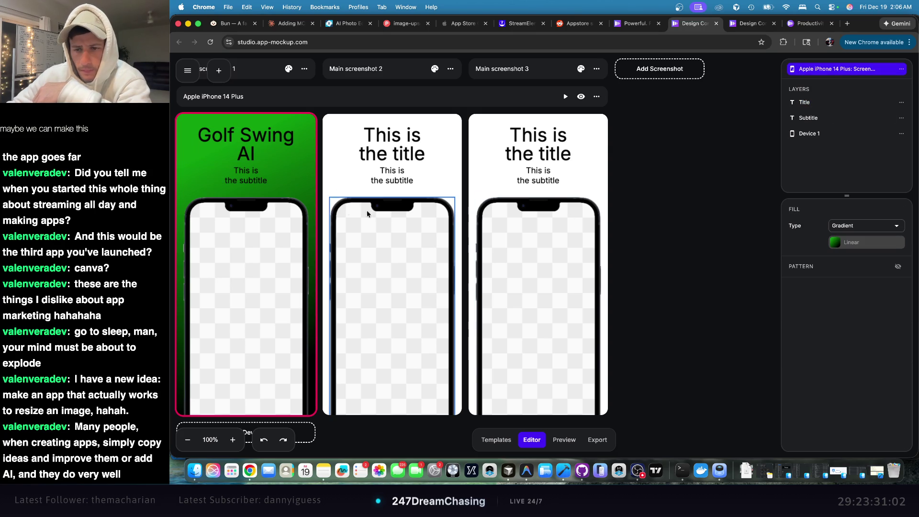
{"action": "left_click", "coordinate": [839, 245]}
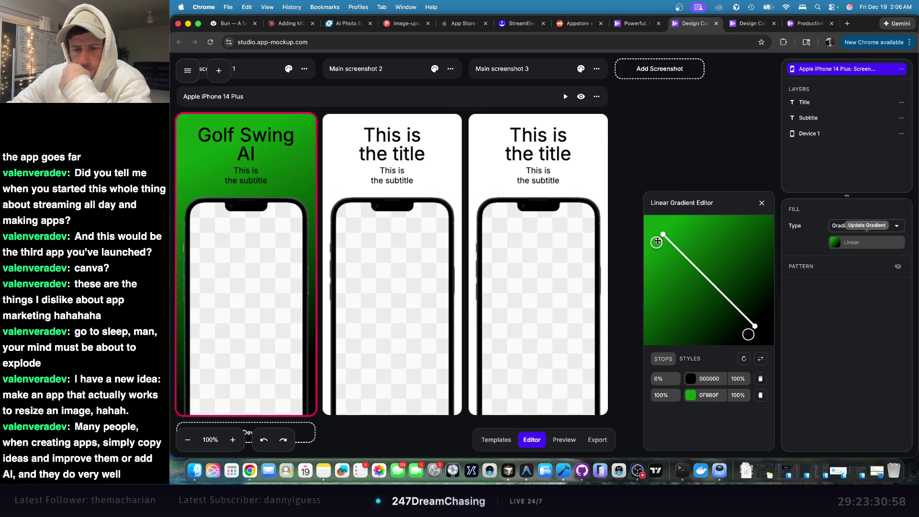
{"action": "left_click", "coordinate": [699, 395]}
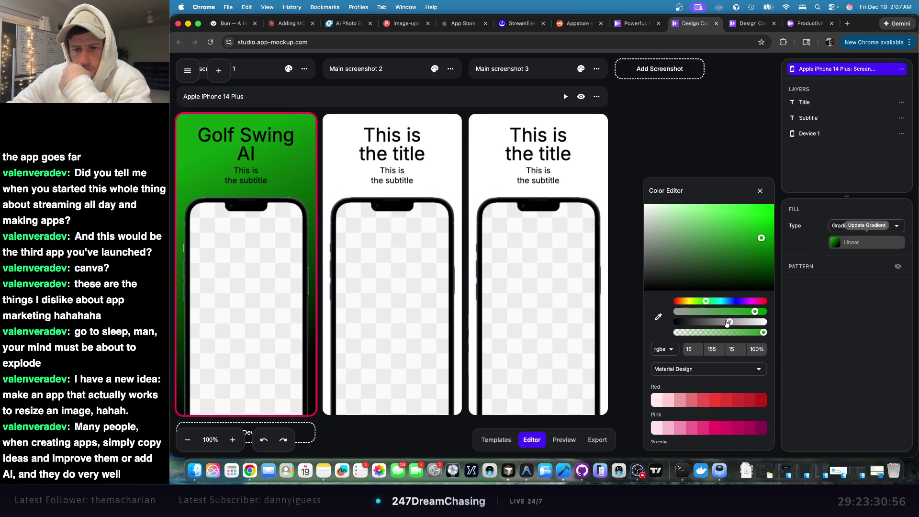
{"action": "left_click_drag", "start_coordinate": [728, 322], "coordinate": [691, 322]}
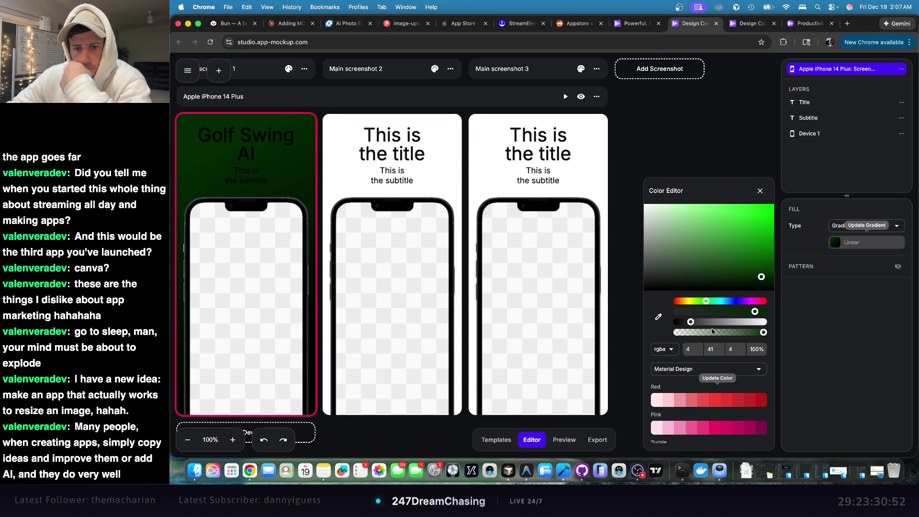
{"action": "left_click_drag", "start_coordinate": [693, 326], "coordinate": [690, 325]}
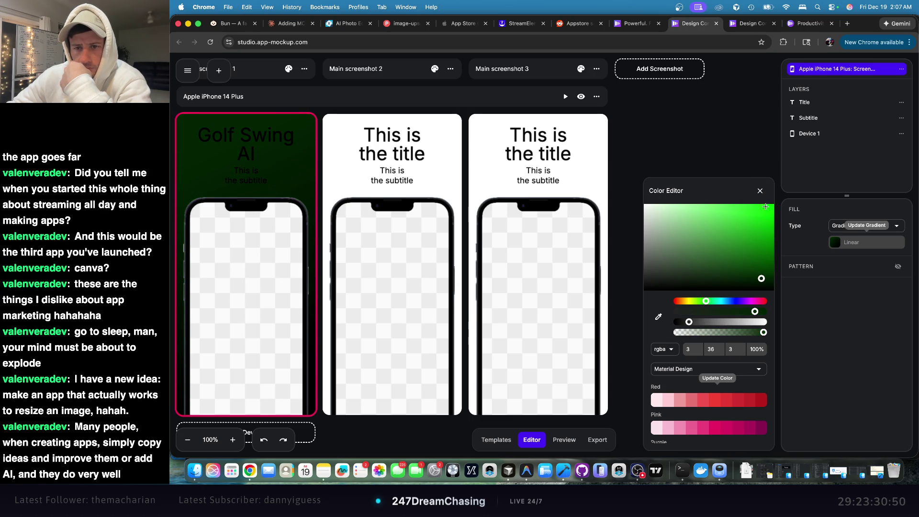
{"action": "left_click", "coordinate": [760, 191]}
{"action": "left_click", "coordinate": [814, 103]}
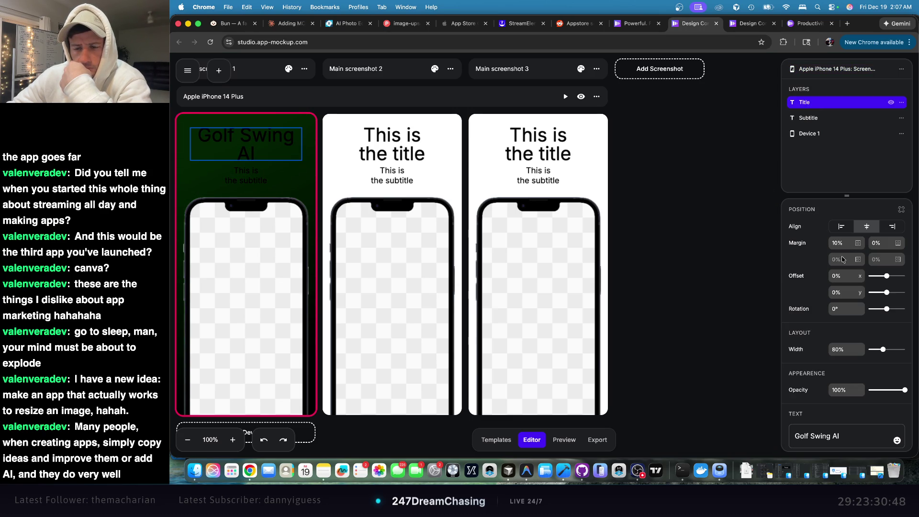
- Set the "Golf Swing AI" title's stroke and fill colours to white (FFFFFF)
{"action": "scroll", "coordinate": [852, 271], "scroll_direction": "down", "scroll_amount": 10}
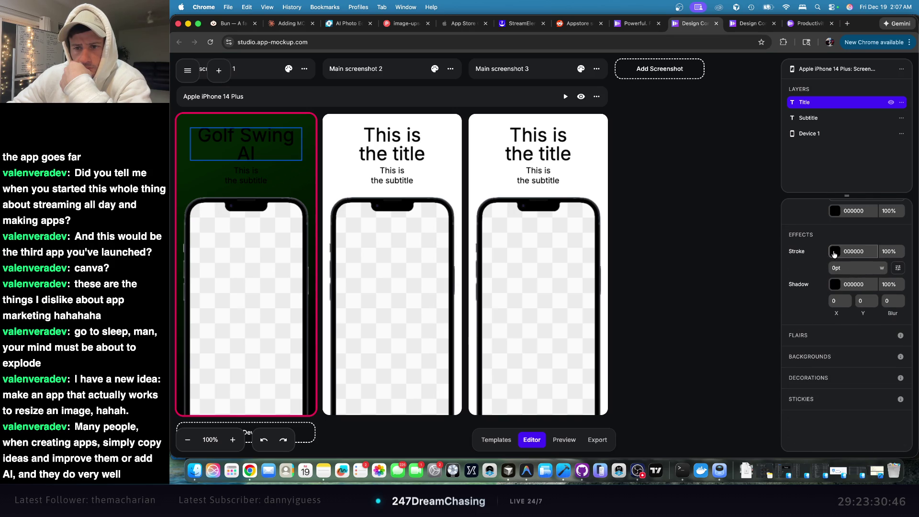
{"action": "left_click", "coordinate": [835, 254]}
{"action": "left_click_drag", "start_coordinate": [717, 263], "coordinate": [646, 196]}
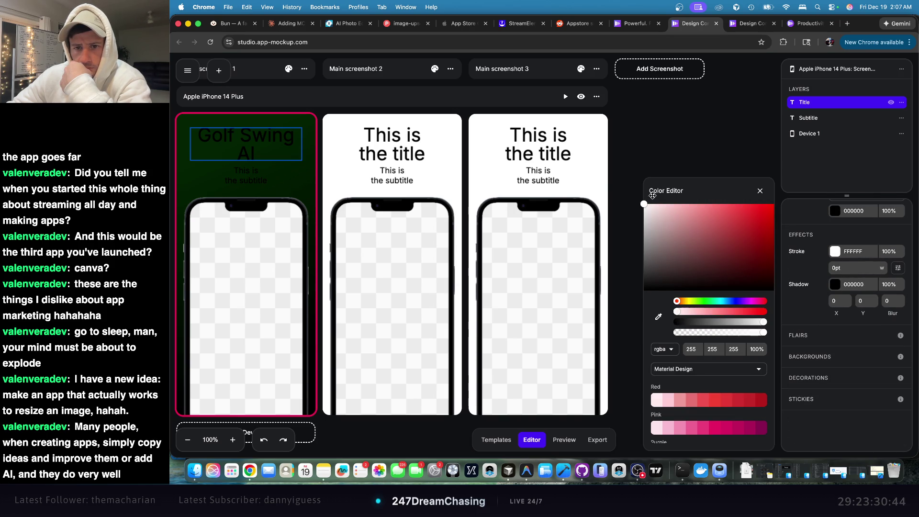
{"action": "left_click", "coordinate": [760, 191]}
{"action": "scroll", "coordinate": [845, 261], "scroll_direction": "up", "scroll_amount": 3}
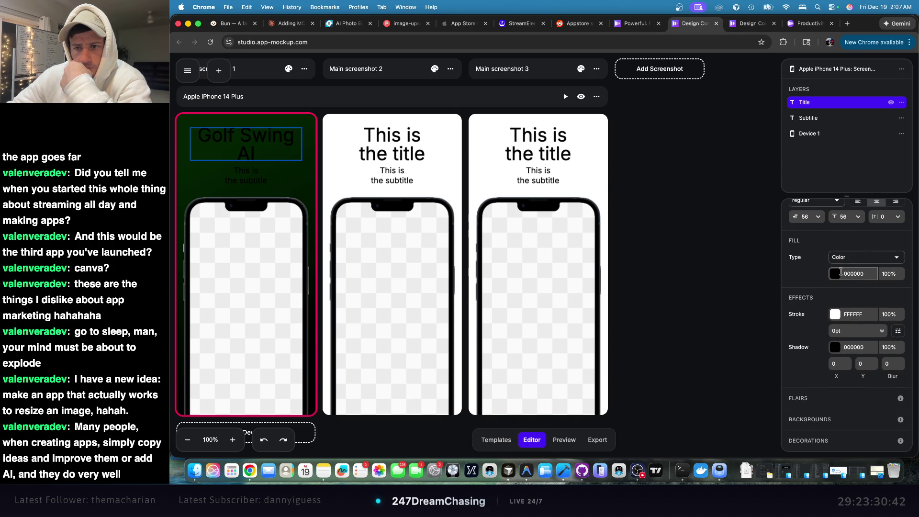
{"action": "left_click", "coordinate": [835, 273]}
{"action": "mouse_move", "coordinate": [737, 240]}
{"action": "left_mouse_down"}
{"action": "mouse_move", "coordinate": [661, 211]}
{"action": "mouse_move", "coordinate": [613, 177]}
{"action": "left_mouse_up"}
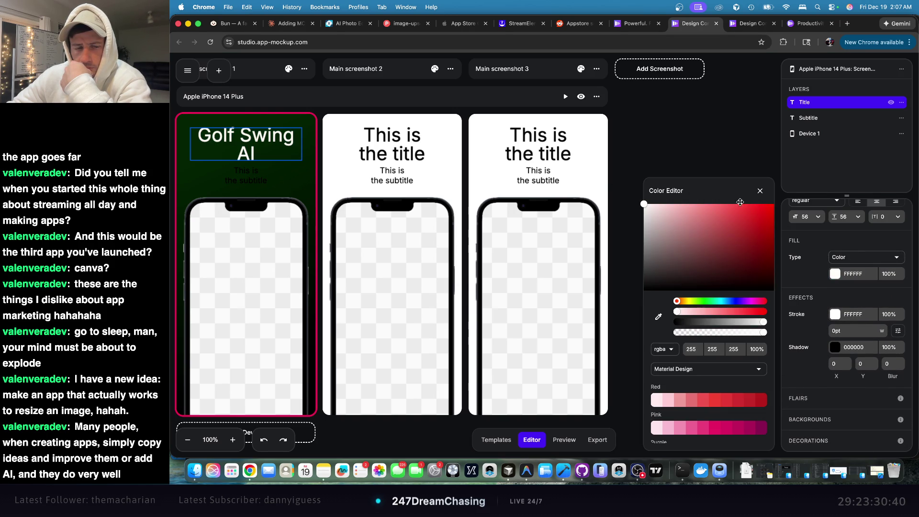
{"action": "left_click", "coordinate": [761, 191]}
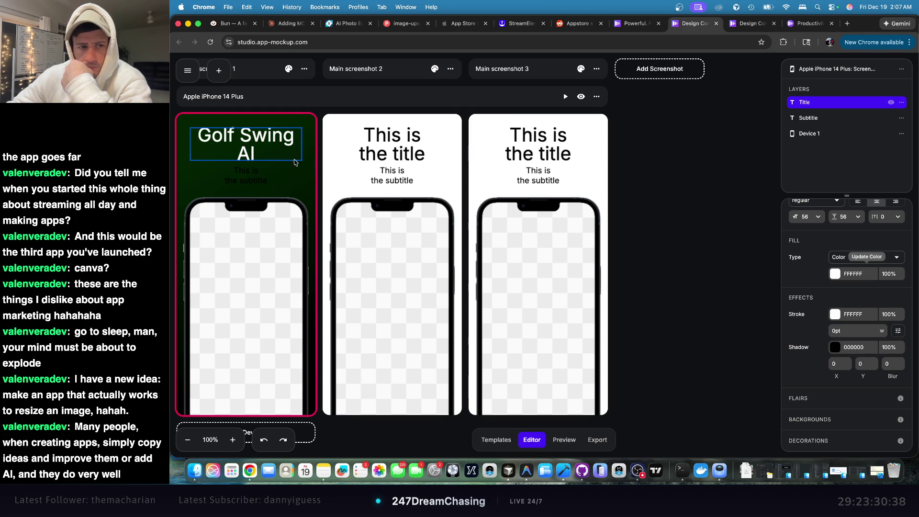
{"action": "left_click", "coordinate": [307, 179]}
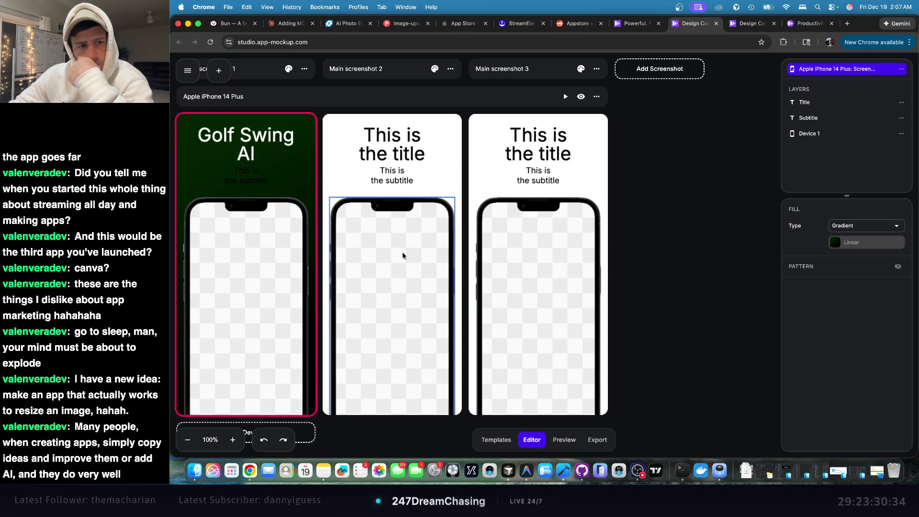
{"action": "left_click", "coordinate": [276, 267]}
- Put New Project.png from Downloads on the first phone's screen and scale it to 124%
{"action": "scroll", "coordinate": [858, 281], "scroll_direction": "down", "scroll_amount": 3}
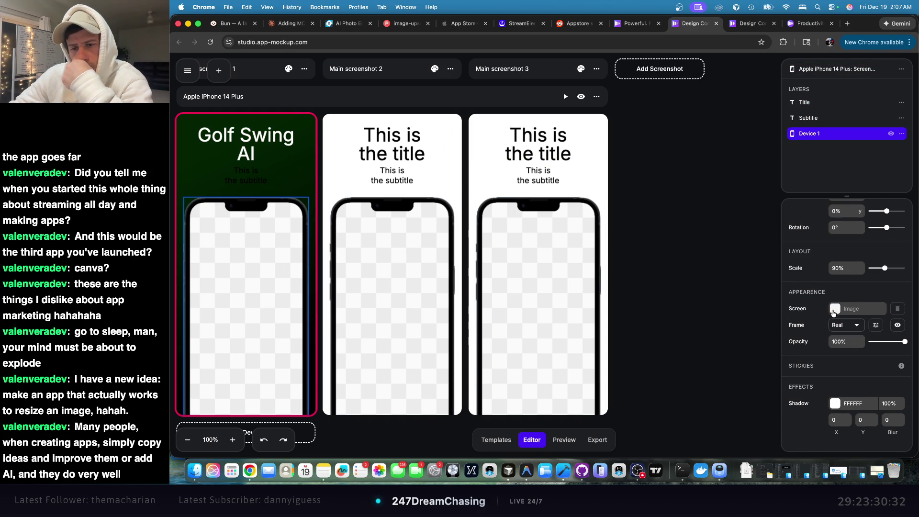
{"action": "left_click", "coordinate": [834, 312]}
{"action": "left_click", "coordinate": [710, 297]}
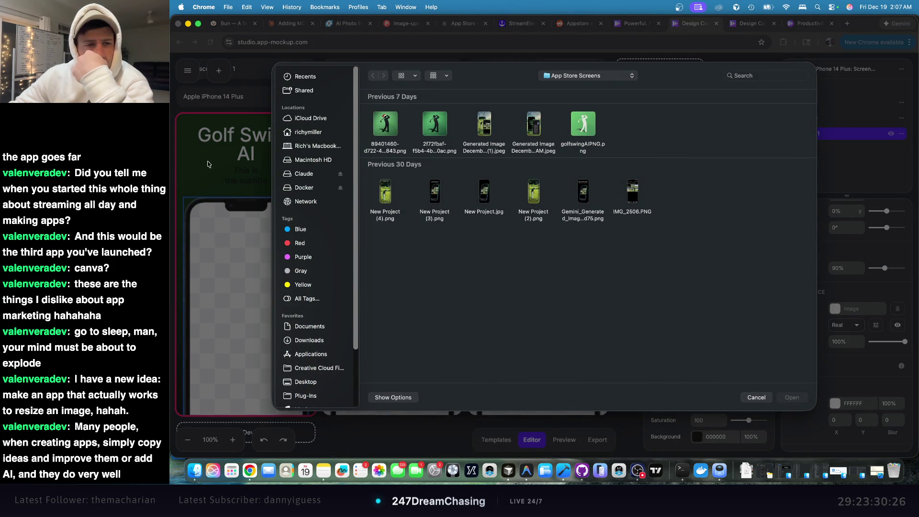
{"action": "left_click", "coordinate": [312, 132]}
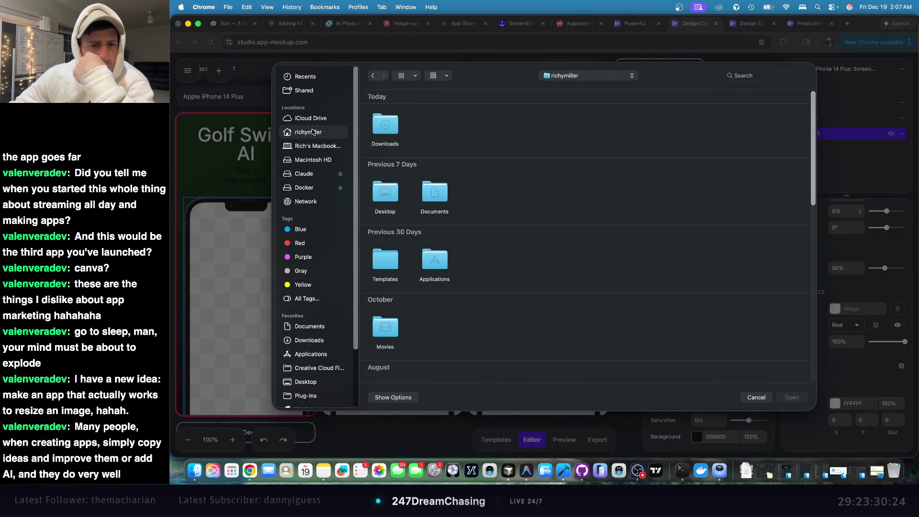
{"action": "double_click", "coordinate": [434, 193]}
{"action": "scroll", "coordinate": [525, 235], "scroll_direction": "down", "scroll_amount": 10}
{"action": "scroll", "coordinate": [527, 259], "scroll_direction": "down", "scroll_amount": 1}
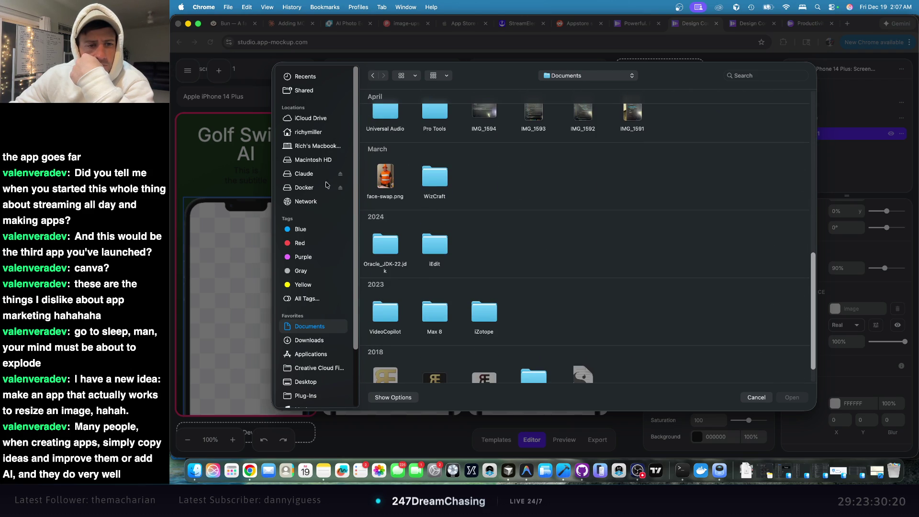
{"action": "left_click", "coordinate": [317, 341]}
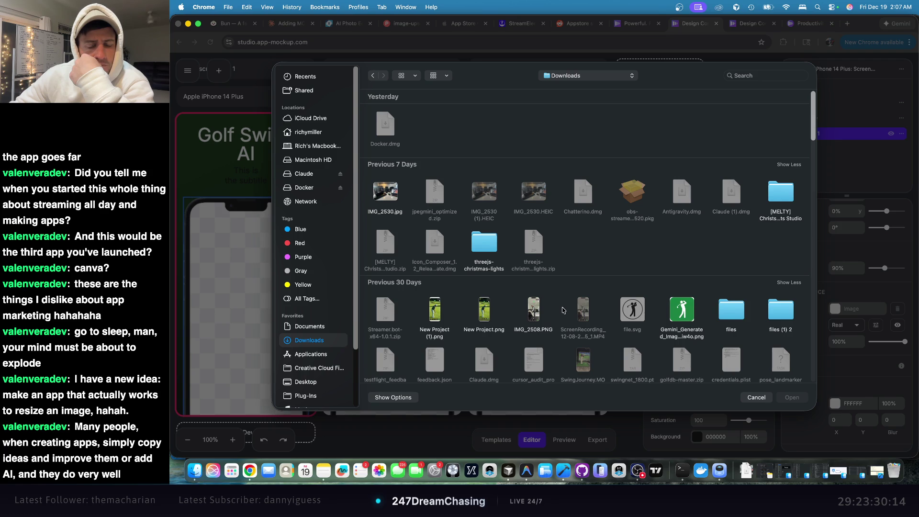
{"action": "double_click", "coordinate": [484, 311]}
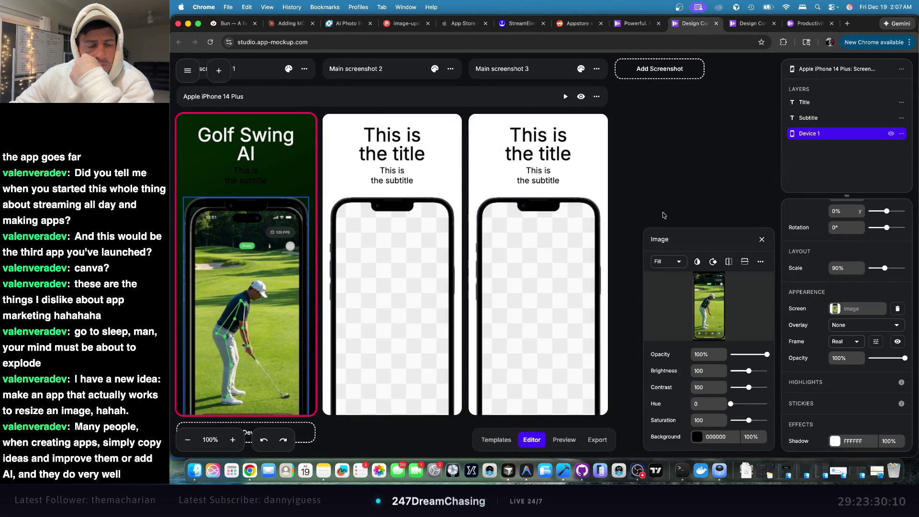
{"action": "scroll", "coordinate": [670, 214], "scroll_direction": "down", "scroll_amount": 3}
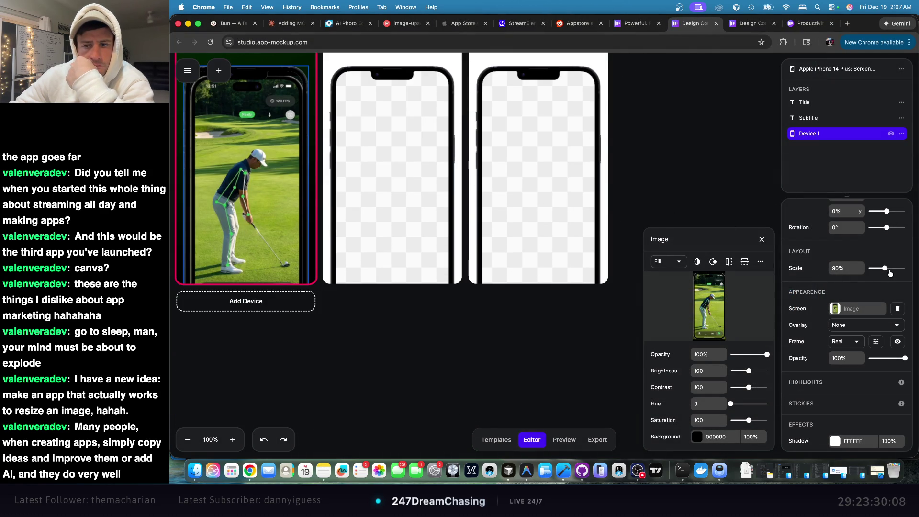
{"action": "left_click_drag", "start_coordinate": [886, 269], "coordinate": [892, 268]}
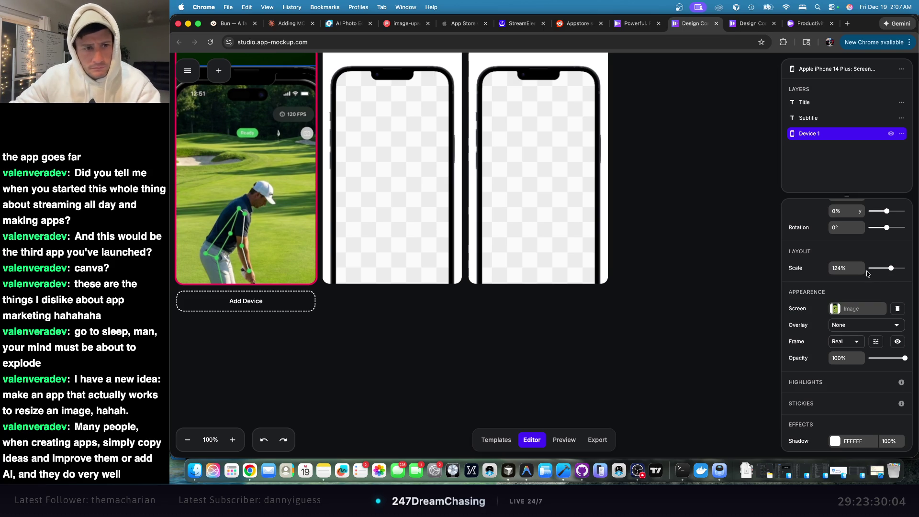
{"action": "left_click", "coordinate": [708, 295]}
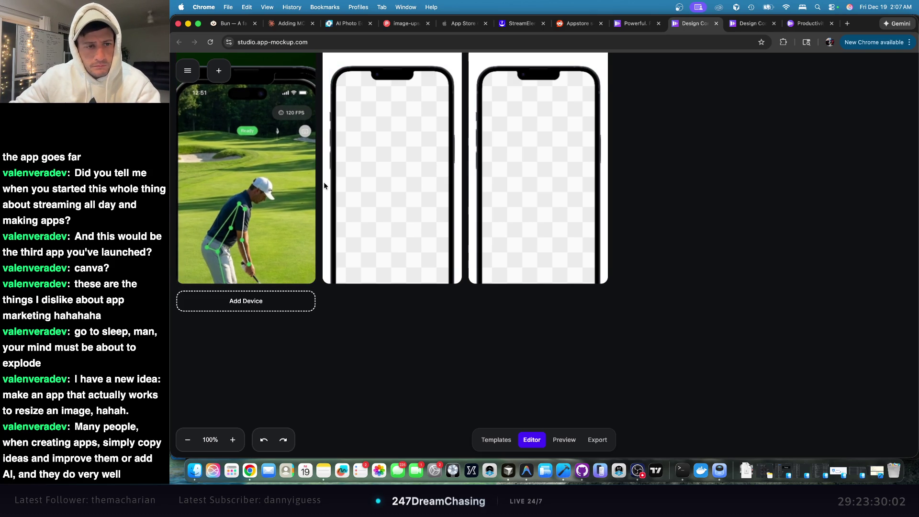
{"action": "scroll", "coordinate": [636, 197], "scroll_direction": "up", "scroll_amount": 5}
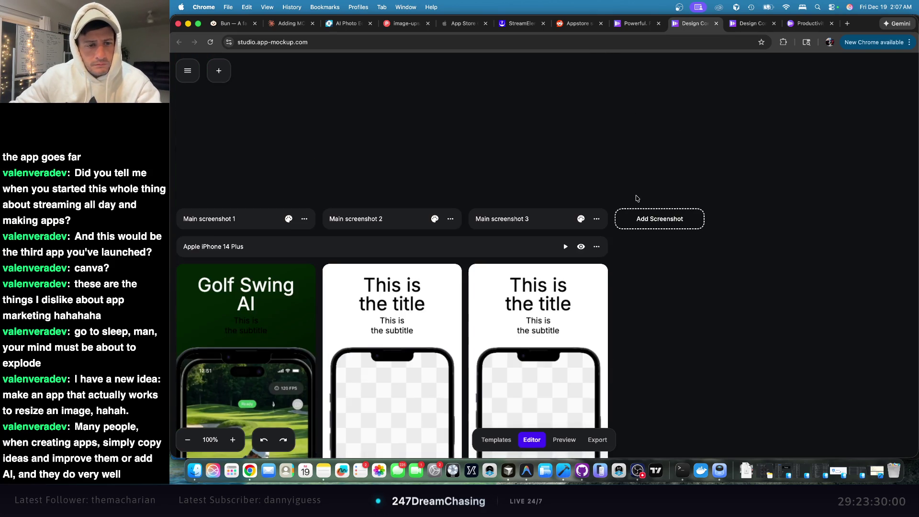
{"action": "scroll", "coordinate": [637, 197], "scroll_direction": "down", "scroll_amount": 5}
{"action": "scroll", "coordinate": [636, 198], "scroll_direction": "up", "scroll_amount": 5}
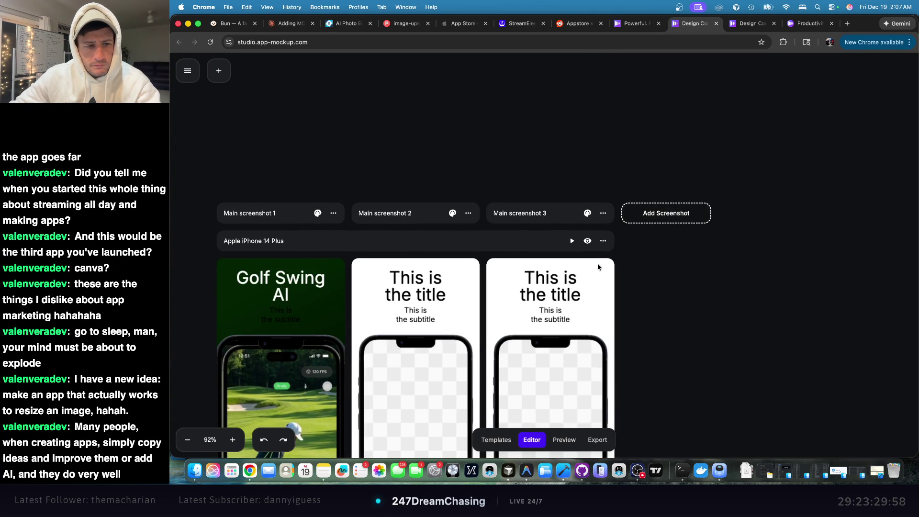
{"action": "scroll", "coordinate": [500, 117], "scroll_direction": "down", "scroll_amount": 1}
{"action": "scroll", "coordinate": [365, 273], "scroll_direction": "down", "scroll_amount": 5}
{"action": "scroll", "coordinate": [366, 273], "scroll_direction": "up", "scroll_amount": 3}
{"action": "scroll", "coordinate": [365, 237], "scroll_direction": "up", "scroll_amount": 3}
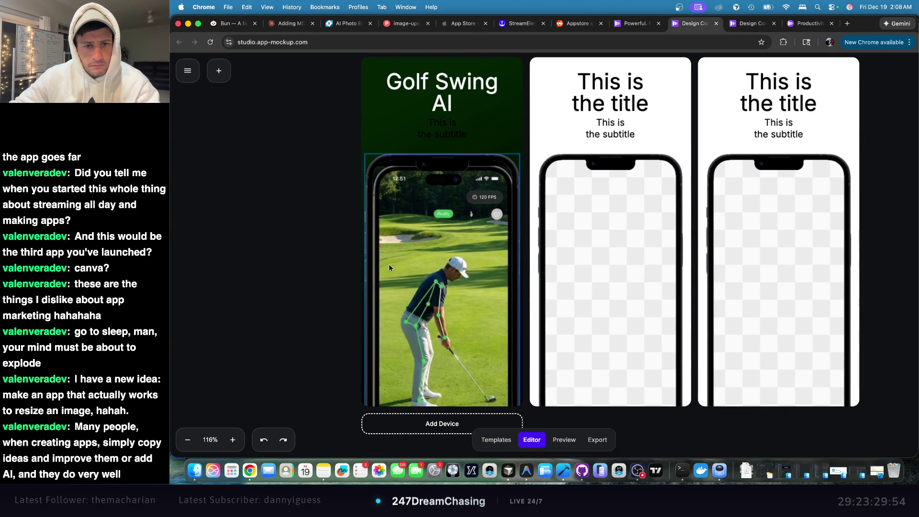
- Replace the first phone's screen image with New Project (1).png
{"action": "left_click", "coordinate": [456, 261]}
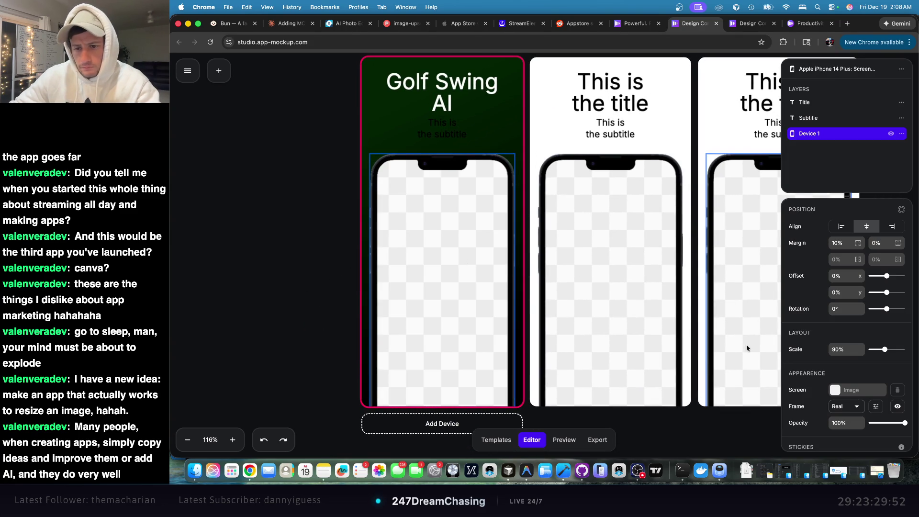
{"action": "left_click", "coordinate": [834, 390]}
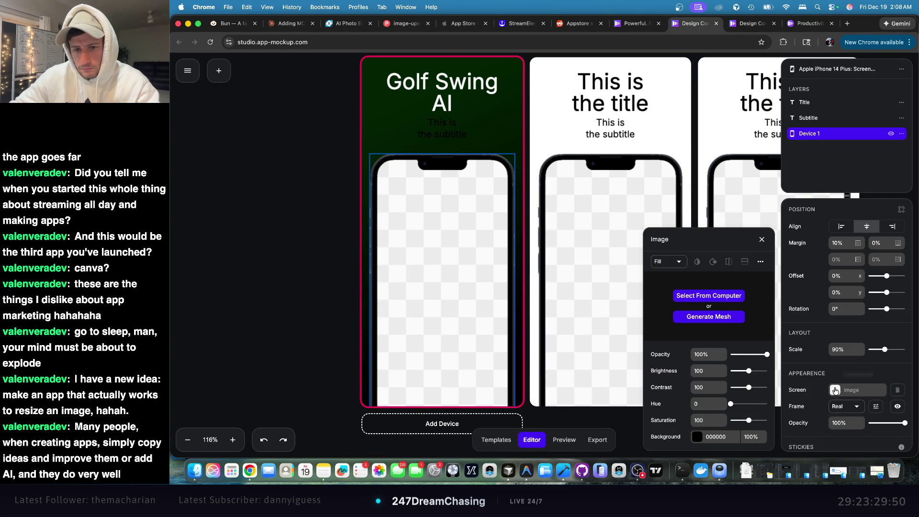
{"action": "left_click", "coordinate": [709, 295]}
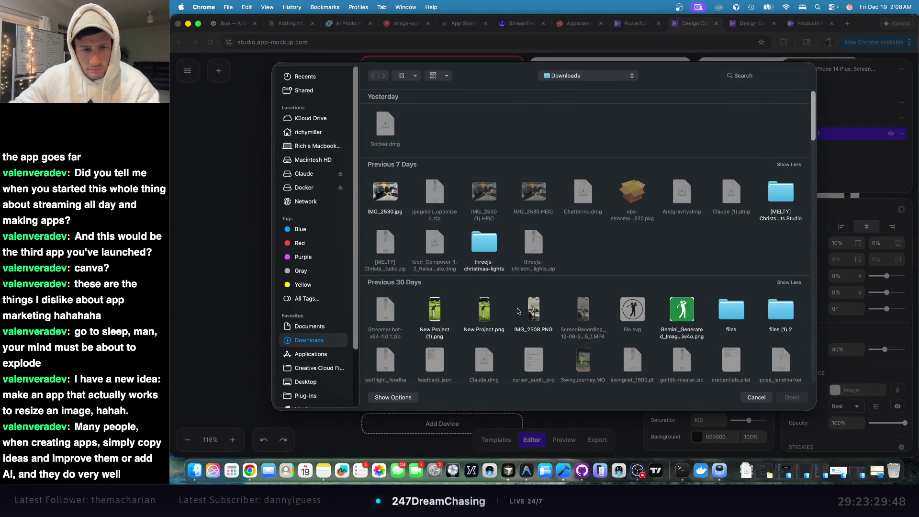
{"action": "double_click", "coordinate": [440, 310]}
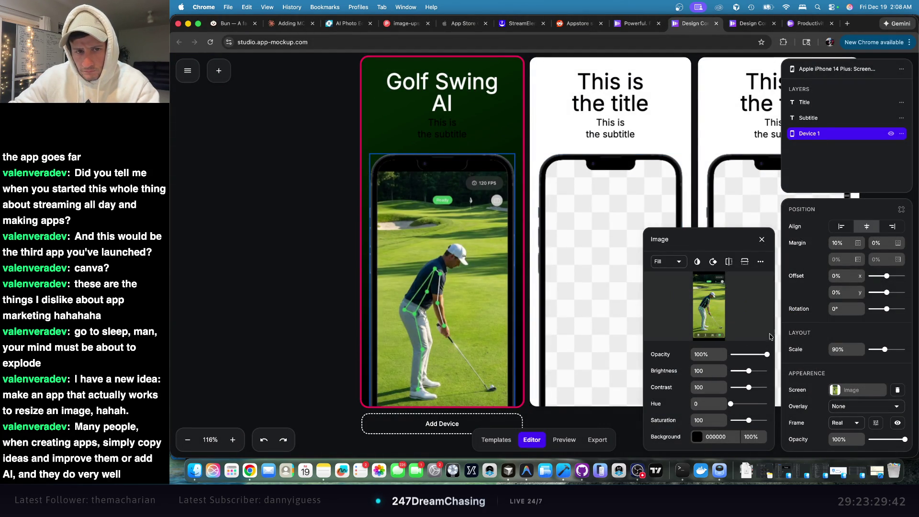
{"action": "left_click", "coordinate": [763, 241]}
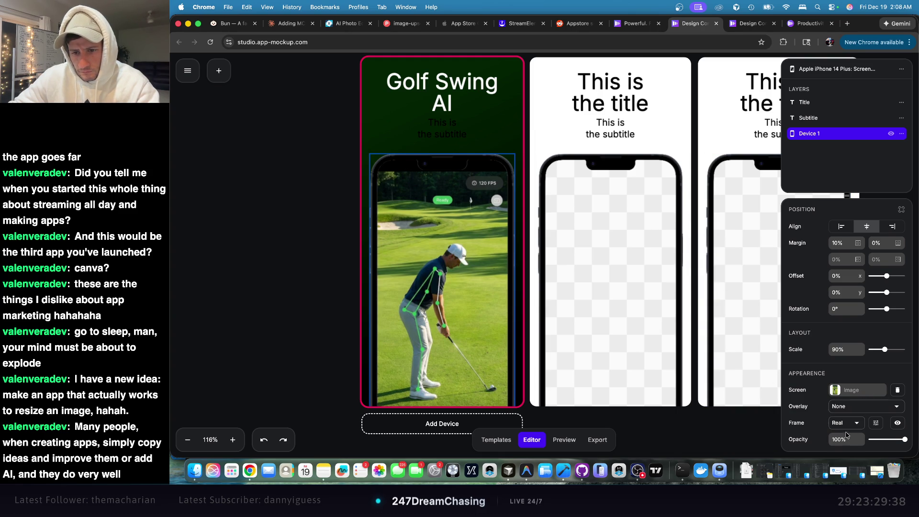
{"action": "scroll", "coordinate": [822, 425], "scroll_direction": "down", "scroll_amount": 1}
- Try the Clay frame and a Color overlay, then keep the Real frame with no overlay
{"action": "left_click", "coordinate": [846, 397]}
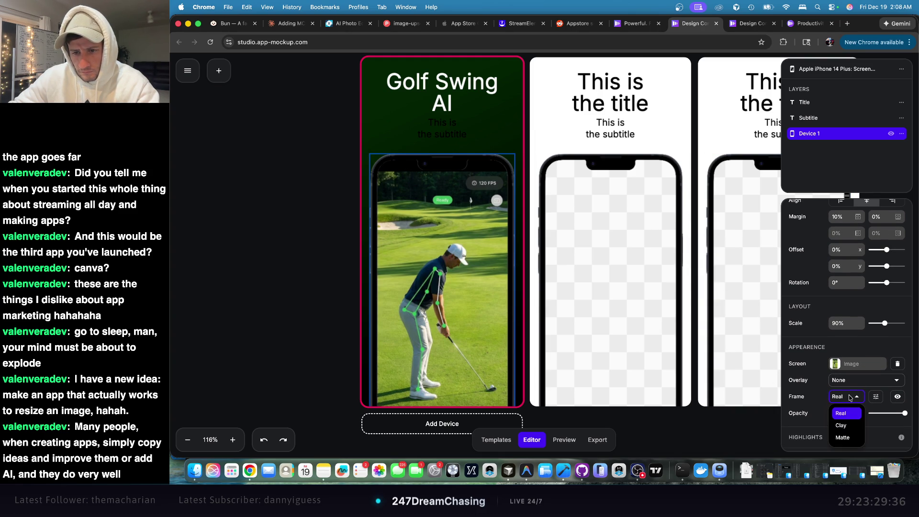
{"action": "left_click", "coordinate": [848, 429]}
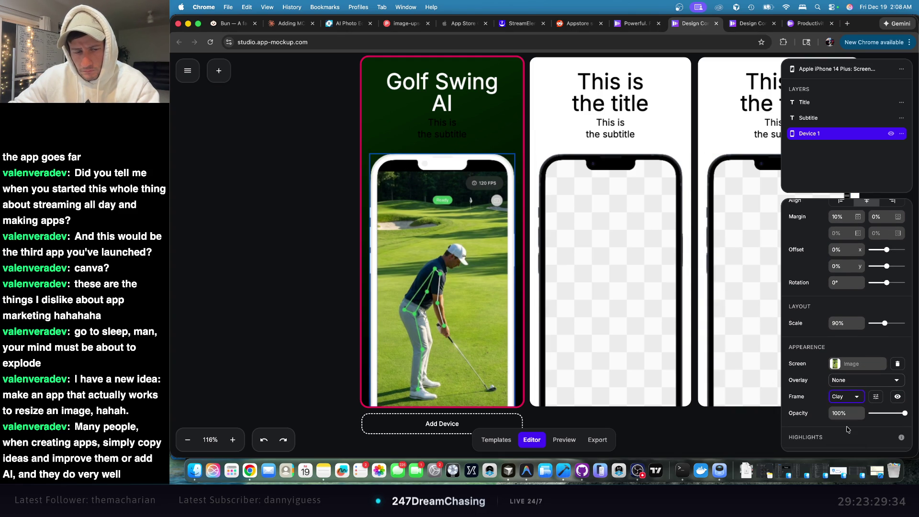
{"action": "left_click", "coordinate": [850, 397]}
{"action": "left_click", "coordinate": [846, 413]}
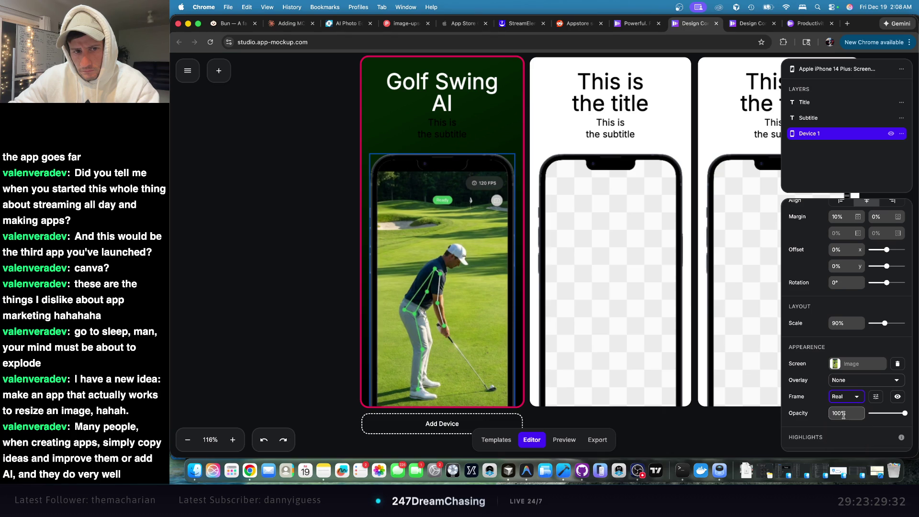
{"action": "left_click", "coordinate": [847, 380]}
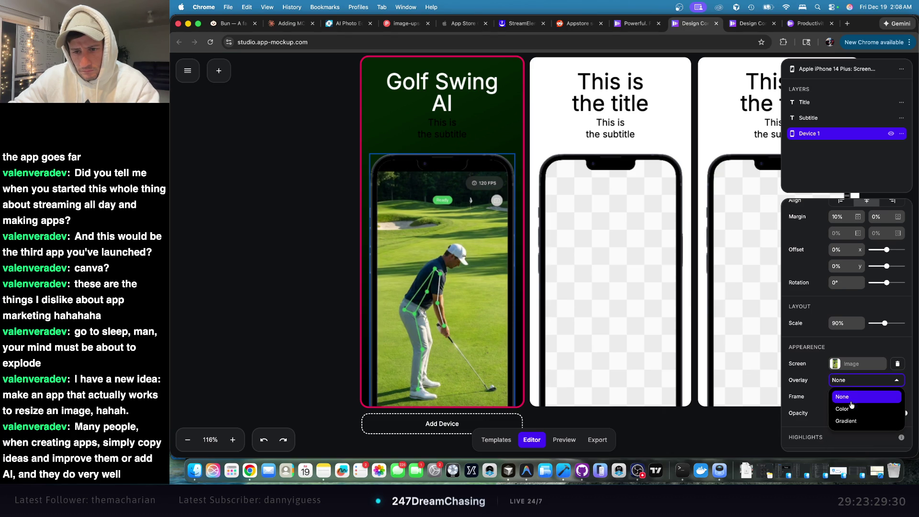
{"action": "left_click", "coordinate": [850, 412]}
{"action": "left_click", "coordinate": [852, 381]}
{"action": "left_click", "coordinate": [847, 397]}
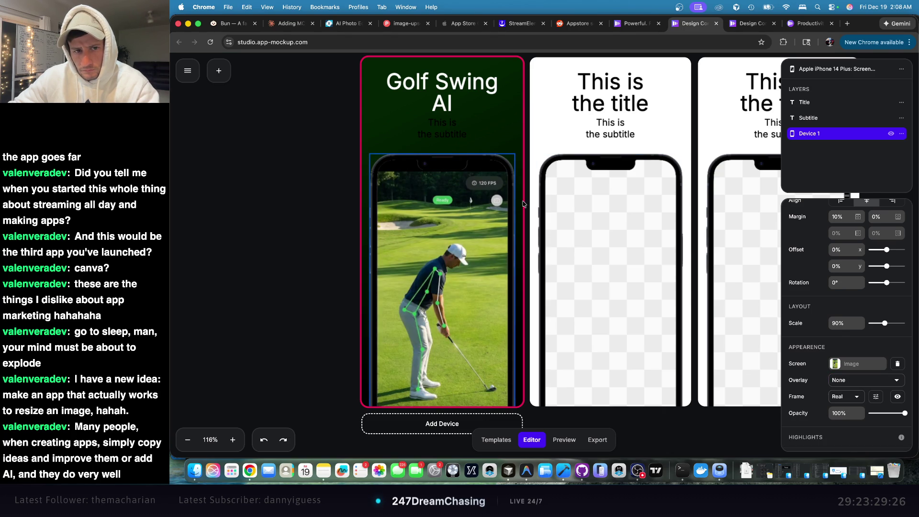
{"action": "left_click", "coordinate": [512, 134]}
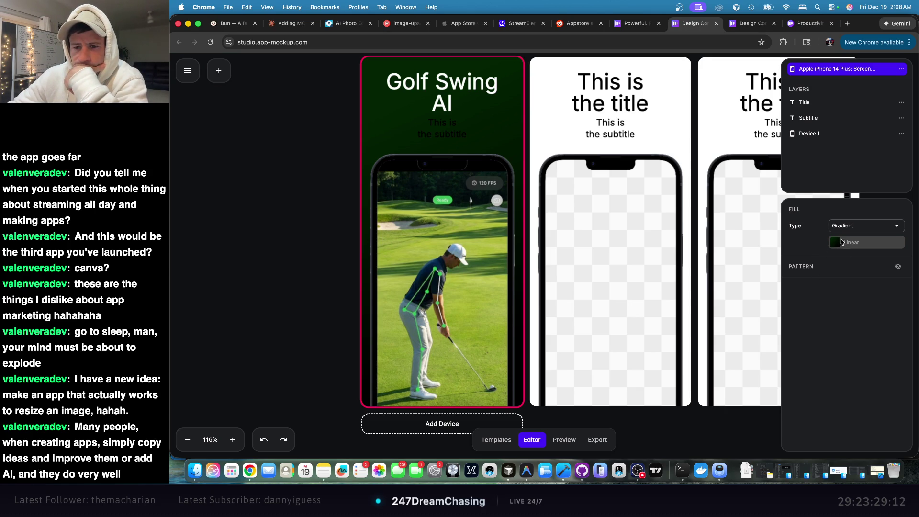
{"action": "left_click", "coordinate": [510, 158]}
- Set the gradient's end stop to olive green A3B240, sampled from the golf photo
{"action": "left_click", "coordinate": [503, 135]}
{"action": "left_click", "coordinate": [523, 147]}
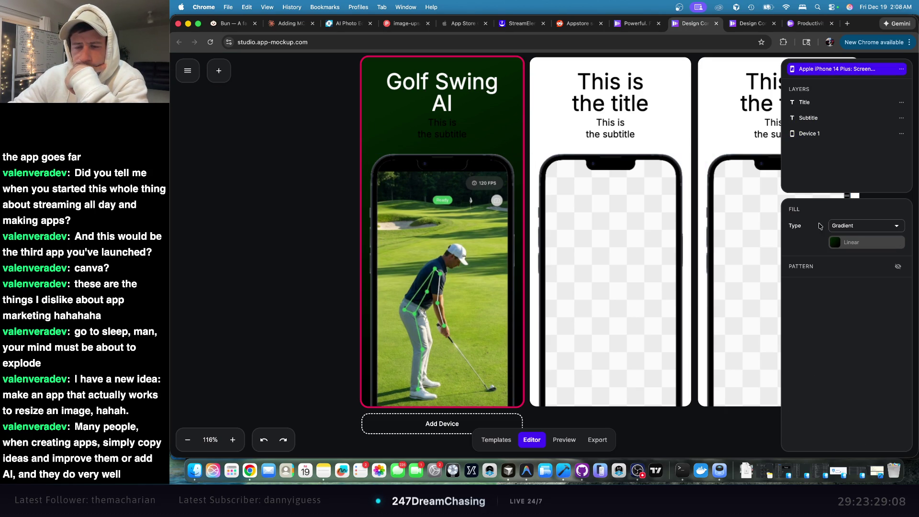
{"action": "left_click", "coordinate": [847, 243]}
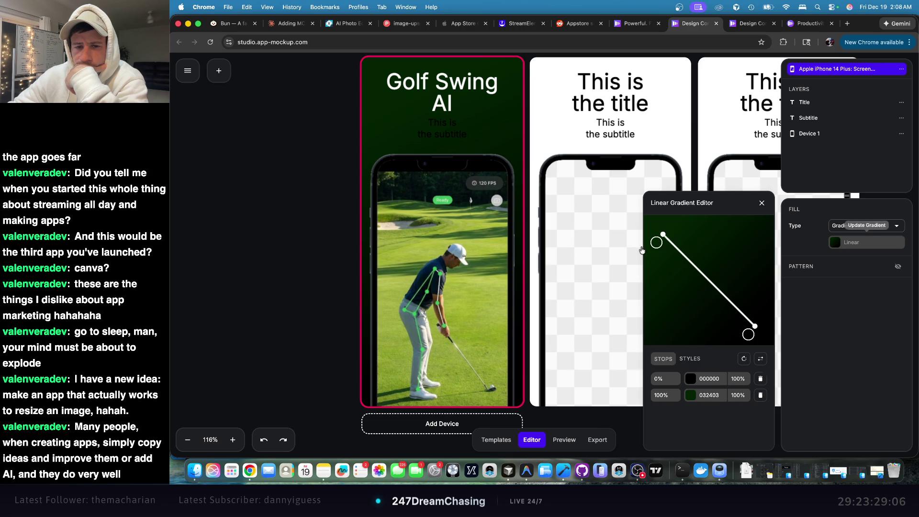
{"action": "left_click", "coordinate": [481, 285]}
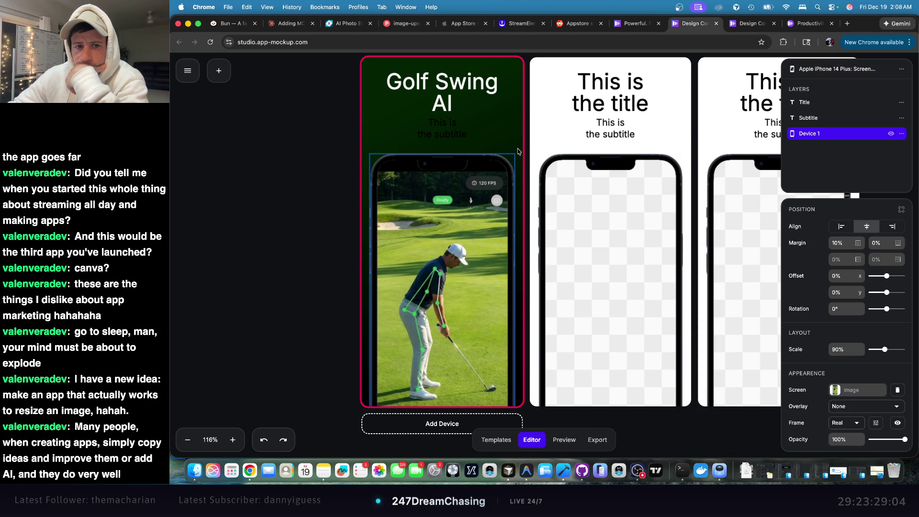
{"action": "key", "text": "Escape"}
{"action": "left_click", "coordinate": [837, 242]}
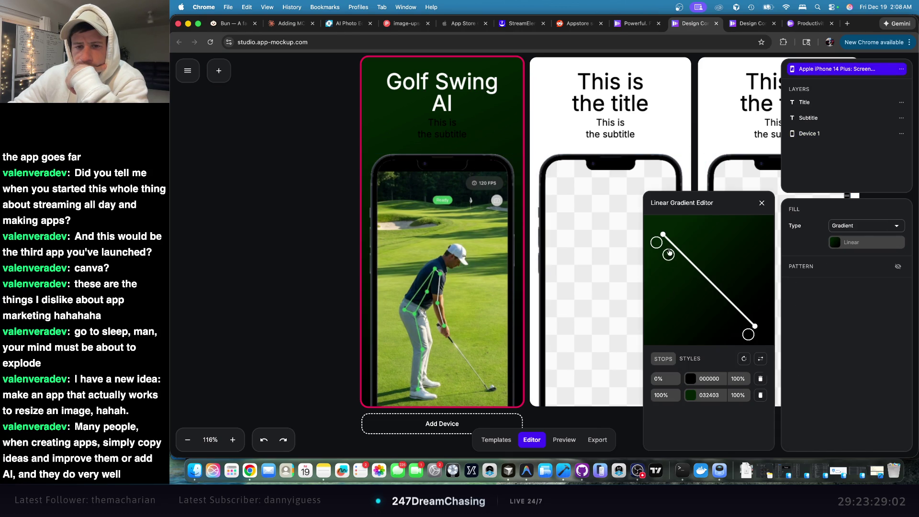
{"action": "left_click", "coordinate": [690, 395]}
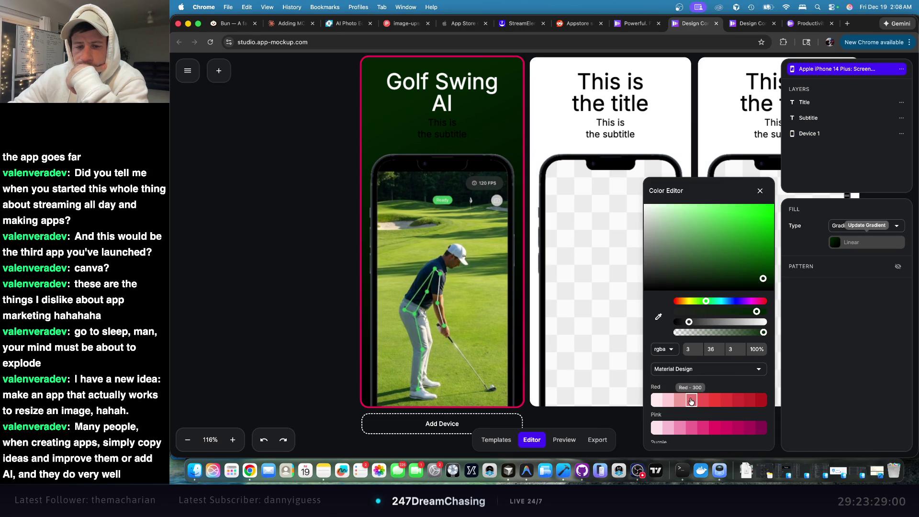
{"action": "left_click", "coordinate": [659, 316]}
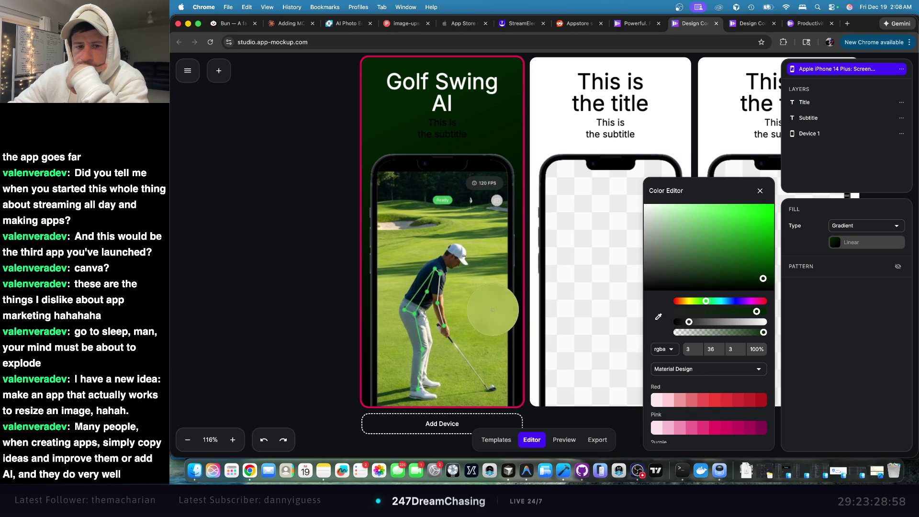
{"action": "left_click", "coordinate": [489, 307]}
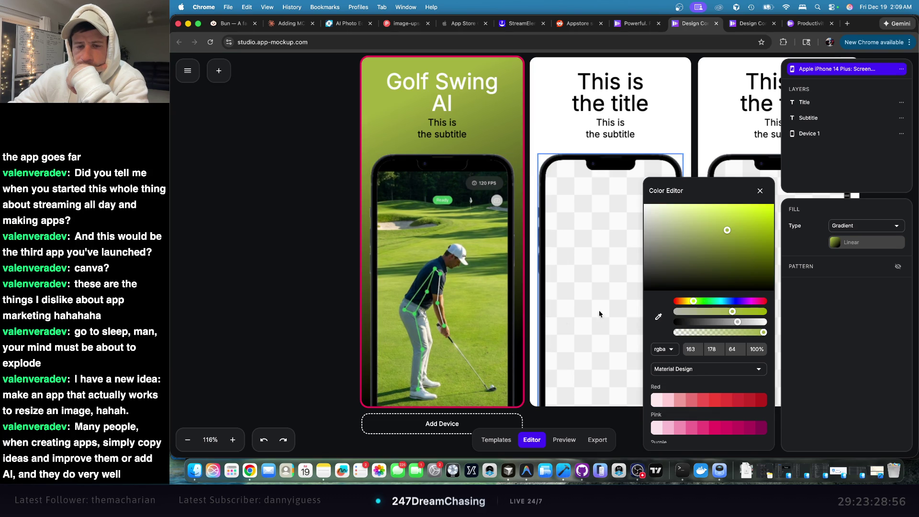
{"action": "left_click", "coordinate": [760, 191]}
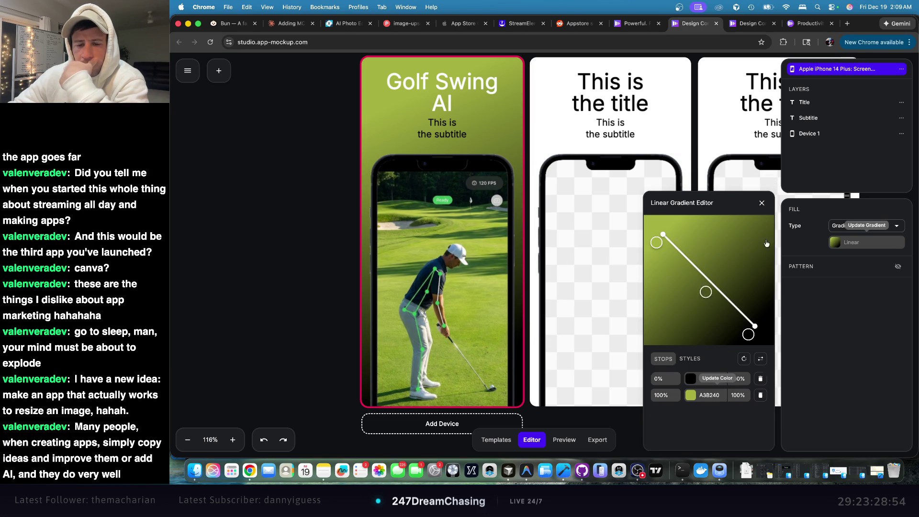
{"action": "left_click", "coordinate": [762, 203]}
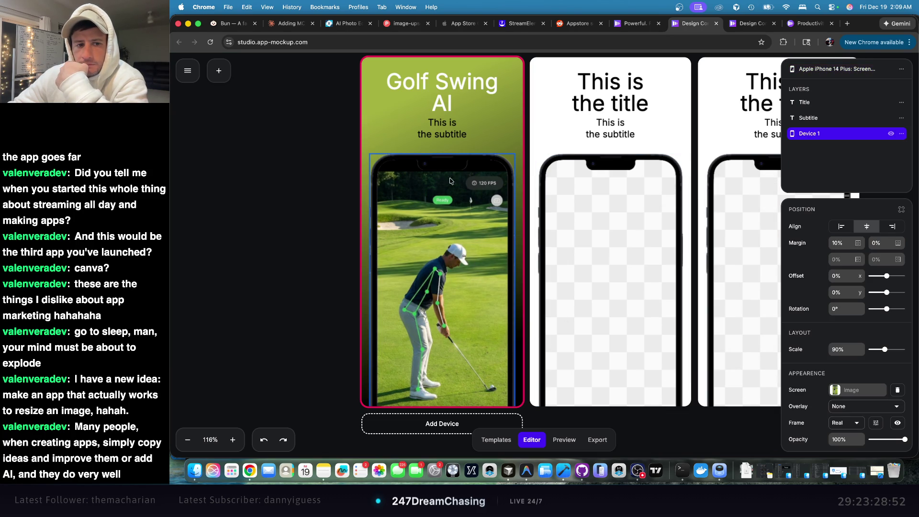
- Start re-picking the black start stop's colour, then cancel the change
{"action": "left_click", "coordinate": [836, 69]}
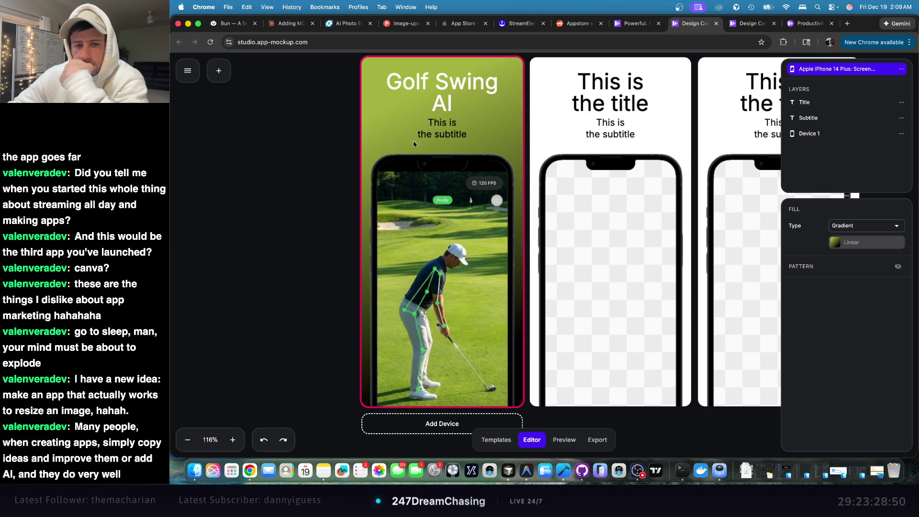
{"action": "left_click", "coordinate": [835, 242]}
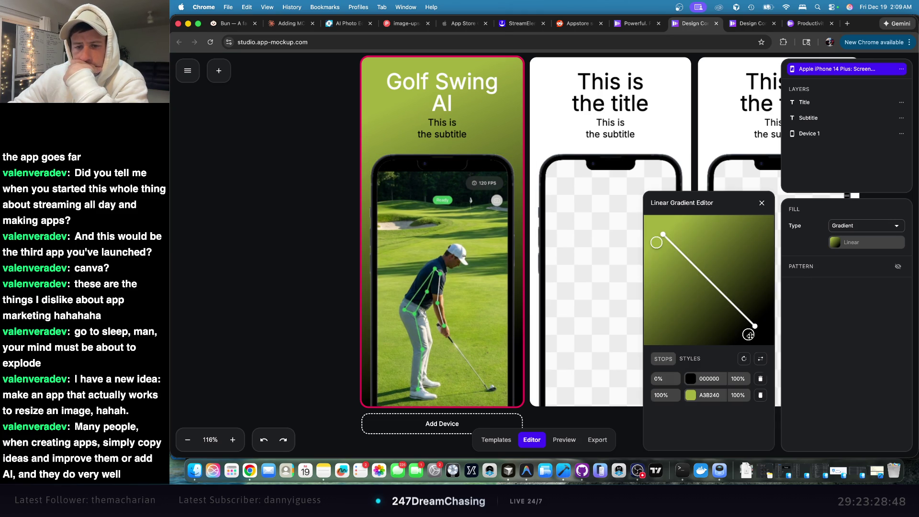
{"action": "left_click", "coordinate": [691, 380]}
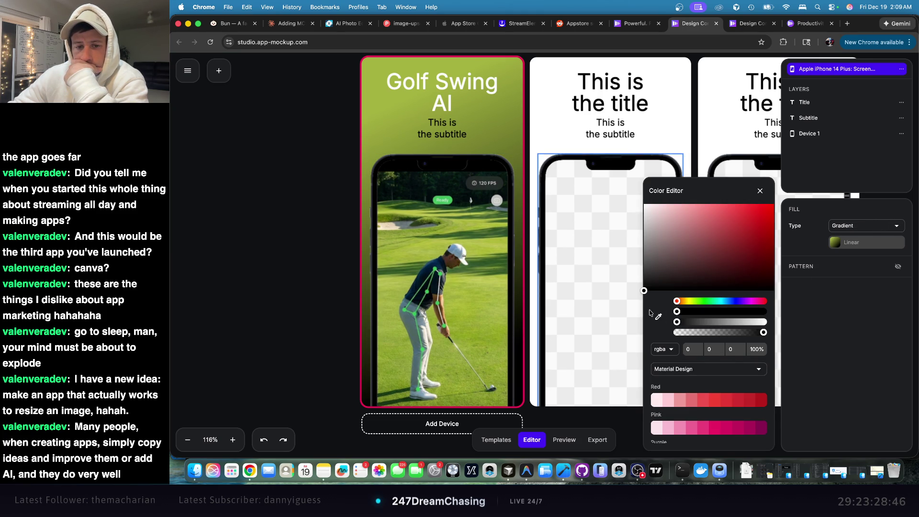
{"action": "left_click", "coordinate": [660, 317]}
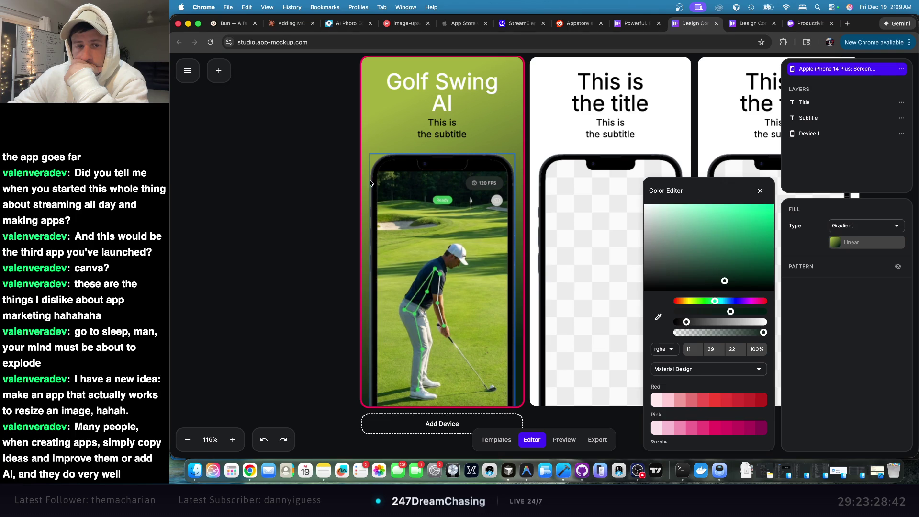
{"action": "left_click", "coordinate": [335, 188]}
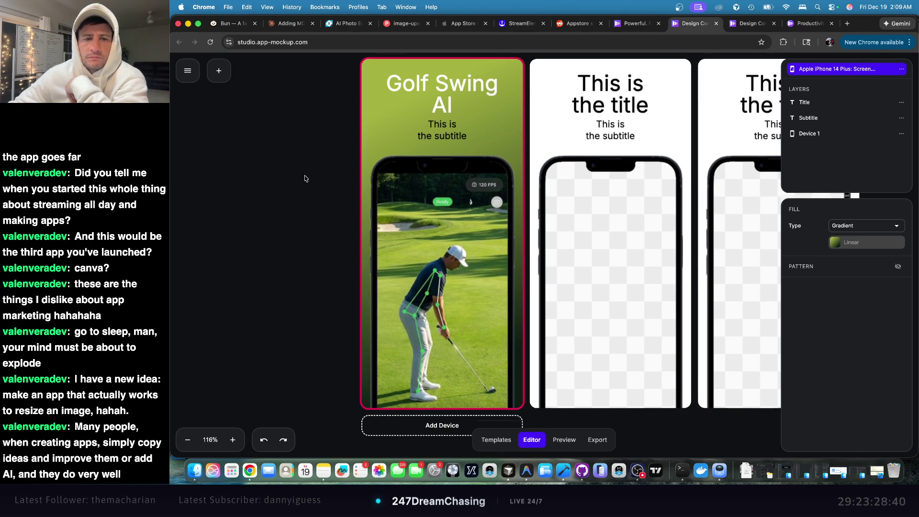
- Select the Golf Swing AI title and open its font family list
{"action": "scroll", "coordinate": [308, 187], "scroll_direction": "up", "scroll_amount": 1}
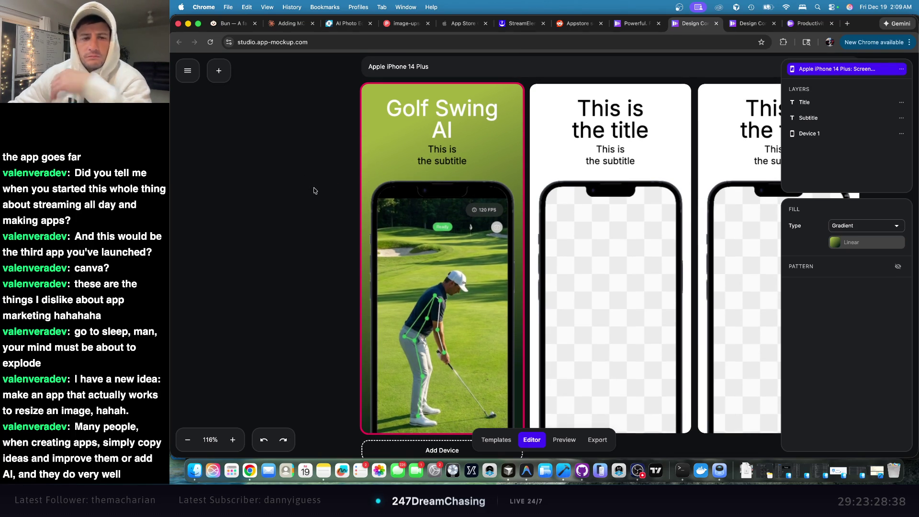
{"action": "scroll", "coordinate": [343, 179], "scroll_direction": "down", "scroll_amount": 5}
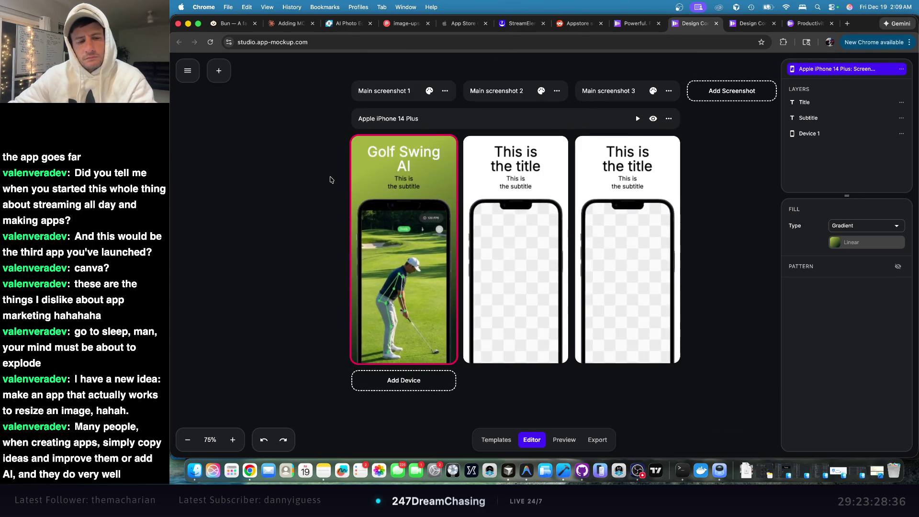
{"action": "left_click", "coordinate": [404, 158]}
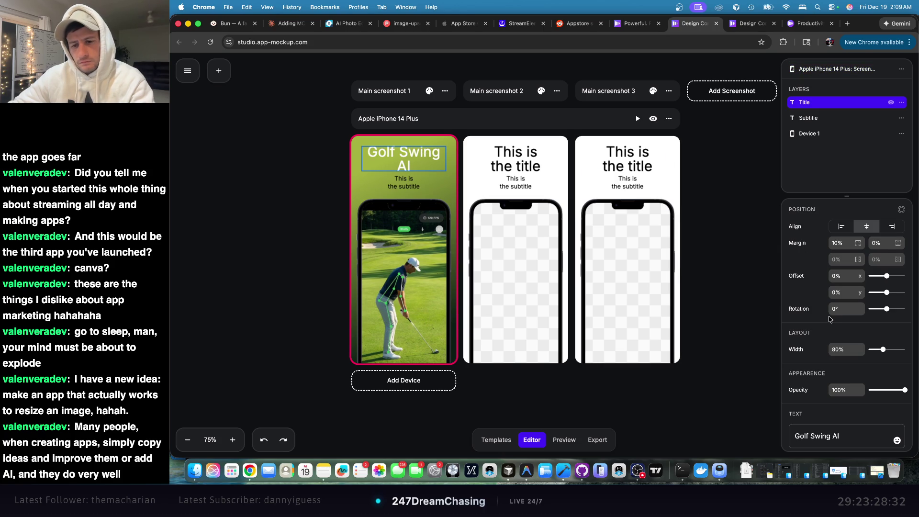
{"action": "scroll", "coordinate": [808, 378], "scroll_direction": "down", "scroll_amount": 4}
{"action": "scroll", "coordinate": [811, 371], "scroll_direction": "down", "scroll_amount": 3}
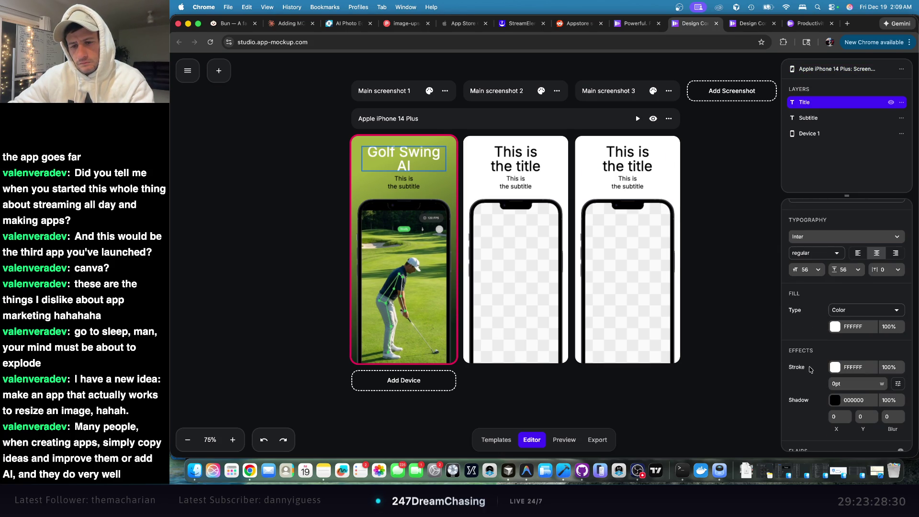
{"action": "left_click", "coordinate": [824, 248]}
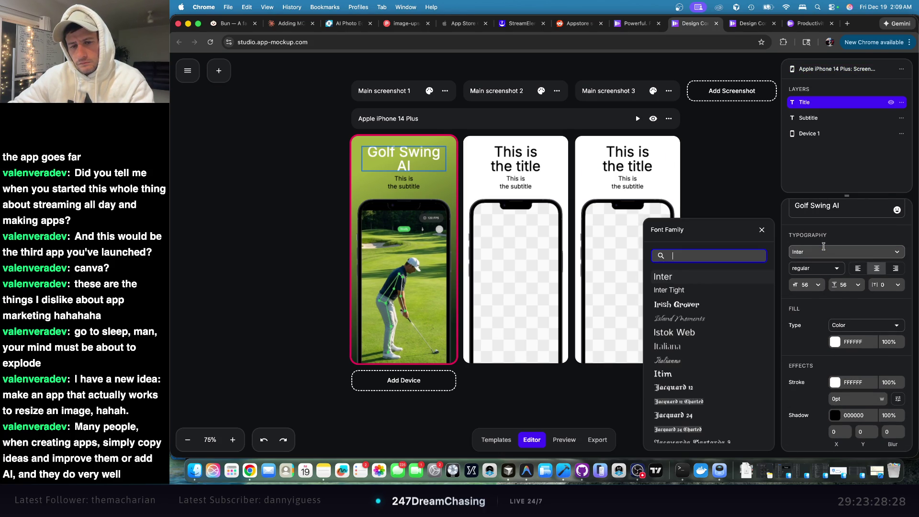
{"action": "left_click", "coordinate": [704, 306]}
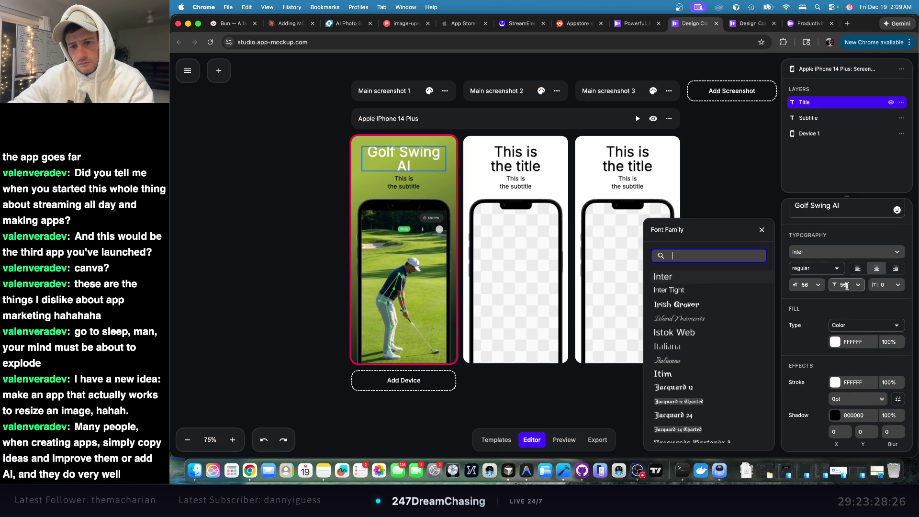
- Preview Inter Tight, Jacquard 12 Charted, Jacquard 12, Judson and Jura on the title
{"action": "left_click", "coordinate": [690, 289]}
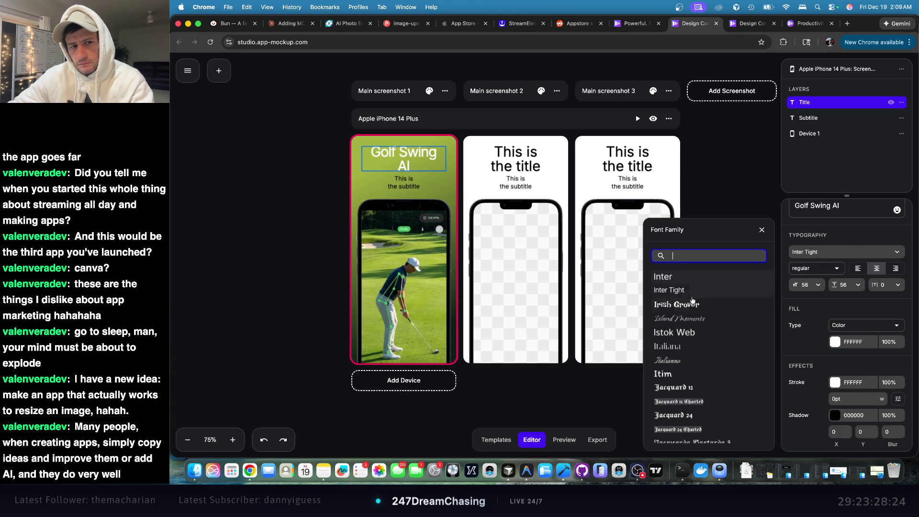
{"action": "left_click", "coordinate": [718, 404]}
{"action": "left_click", "coordinate": [704, 389]}
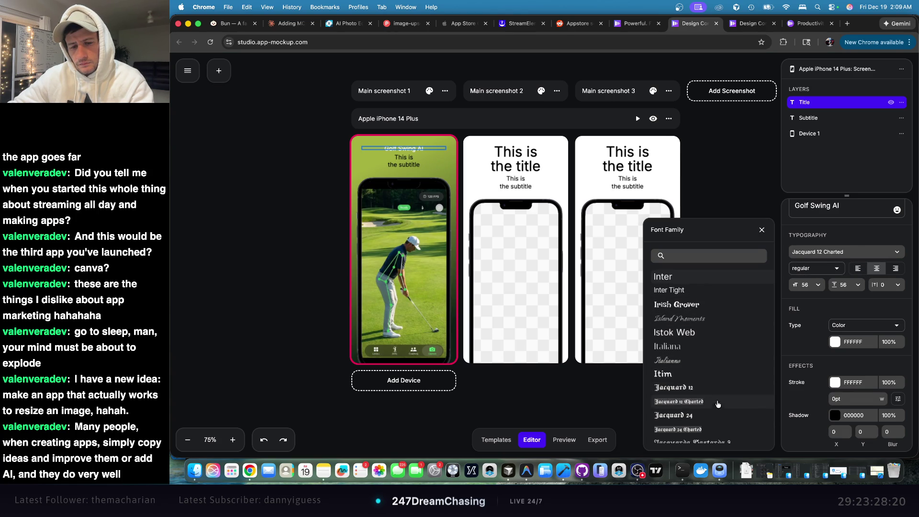
{"action": "scroll", "coordinate": [704, 390], "scroll_direction": "down", "scroll_amount": 10}
{"action": "left_click", "coordinate": [697, 312]}
{"action": "left_click", "coordinate": [698, 335]}
{"action": "left_click", "coordinate": [704, 351]}
{"action": "left_click", "coordinate": [708, 365]}
- Preview Keania One, Kodchasan, Krub and Markazi Text on the title
{"action": "scroll", "coordinate": [707, 369], "scroll_direction": "down", "scroll_amount": 1}
{"action": "scroll", "coordinate": [707, 370], "scroll_direction": "down", "scroll_amount": 6}
{"action": "left_click", "coordinate": [708, 355]}
{"action": "scroll", "coordinate": [701, 370], "scroll_direction": "down", "scroll_amount": 5}
{"action": "left_click", "coordinate": [704, 364]}
{"action": "left_click", "coordinate": [706, 378]}
{"action": "left_click", "coordinate": [707, 391]}
{"action": "scroll", "coordinate": [707, 393], "scroll_direction": "down", "scroll_amount": 3}
{"action": "left_click", "coordinate": [706, 386]}
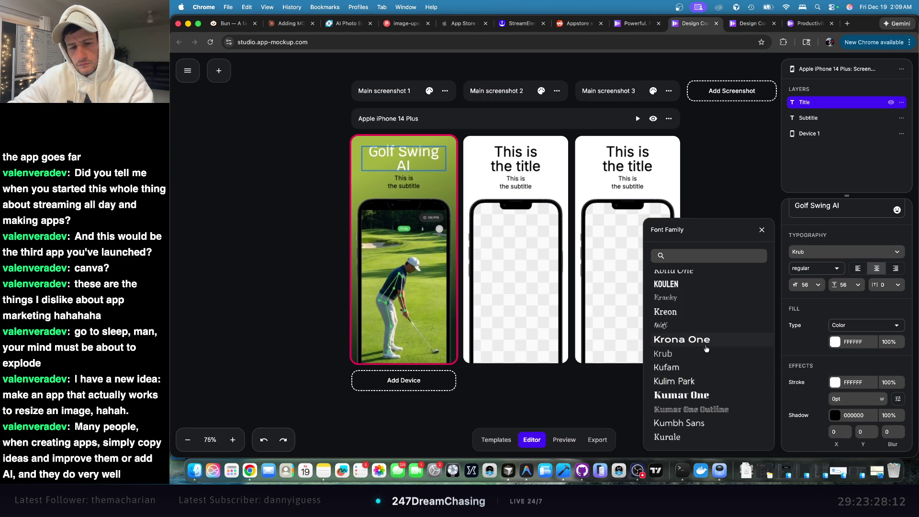
{"action": "left_click", "coordinate": [706, 401]}
{"action": "scroll", "coordinate": [706, 373], "scroll_direction": "down", "scroll_amount": 10}
{"action": "scroll", "coordinate": [705, 365], "scroll_direction": "down", "scroll_amount": 5}
{"action": "left_click", "coordinate": [705, 364]}
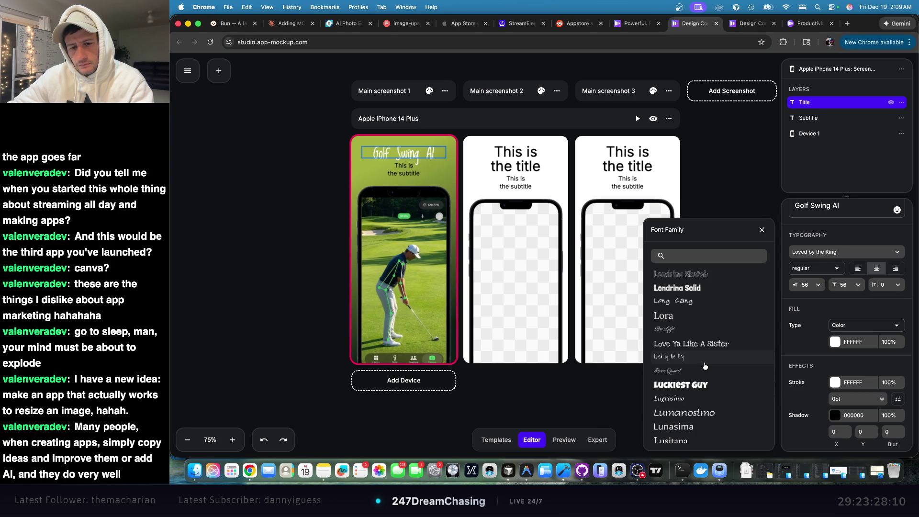
{"action": "scroll", "coordinate": [705, 364], "scroll_direction": "down", "scroll_amount": 8}
{"action": "left_click", "coordinate": [705, 365]}
- Try Monomaniac One, then settle on Montserrat for the title and close the list
{"action": "scroll", "coordinate": [705, 366], "scroll_direction": "down", "scroll_amount": 5}
{"action": "left_click", "coordinate": [705, 367]}
{"action": "scroll", "coordinate": [705, 369], "scroll_direction": "down", "scroll_amount": 8}
{"action": "scroll", "coordinate": [705, 369], "scroll_direction": "down", "scroll_amount": 3}
{"action": "left_click", "coordinate": [704, 369]}
{"action": "scroll", "coordinate": [705, 369], "scroll_direction": "up", "scroll_amount": 5}
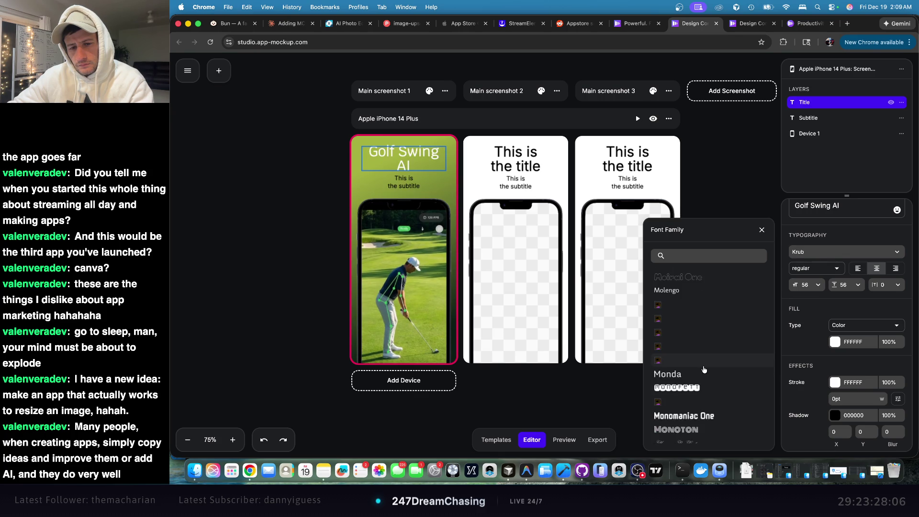
{"action": "left_click", "coordinate": [704, 369]}
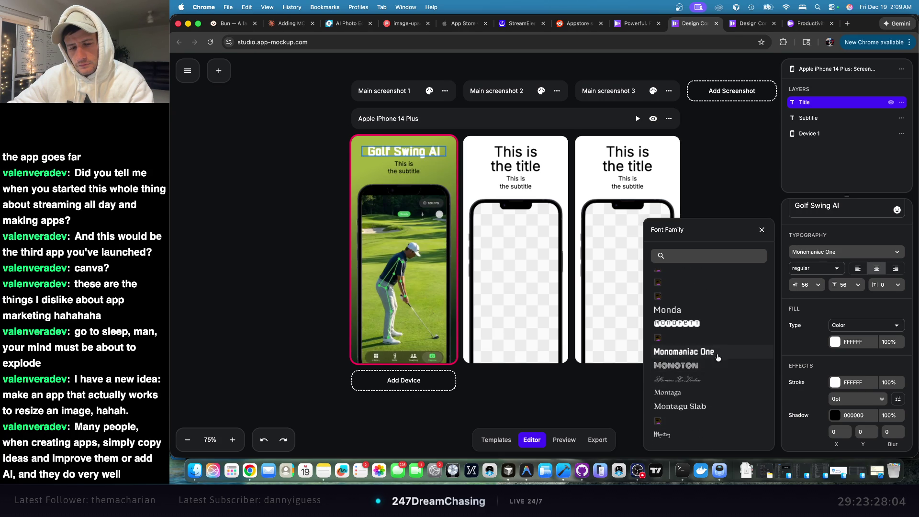
{"action": "scroll", "coordinate": [702, 344], "scroll_direction": "down", "scroll_amount": 5}
{"action": "left_click", "coordinate": [699, 308]}
{"action": "left_click", "coordinate": [699, 301]}
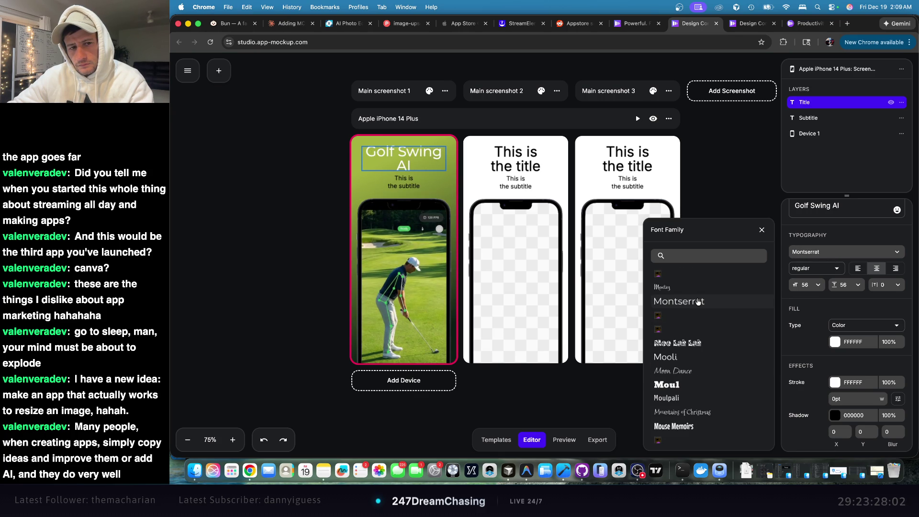
{"action": "key", "text": "Escape"}
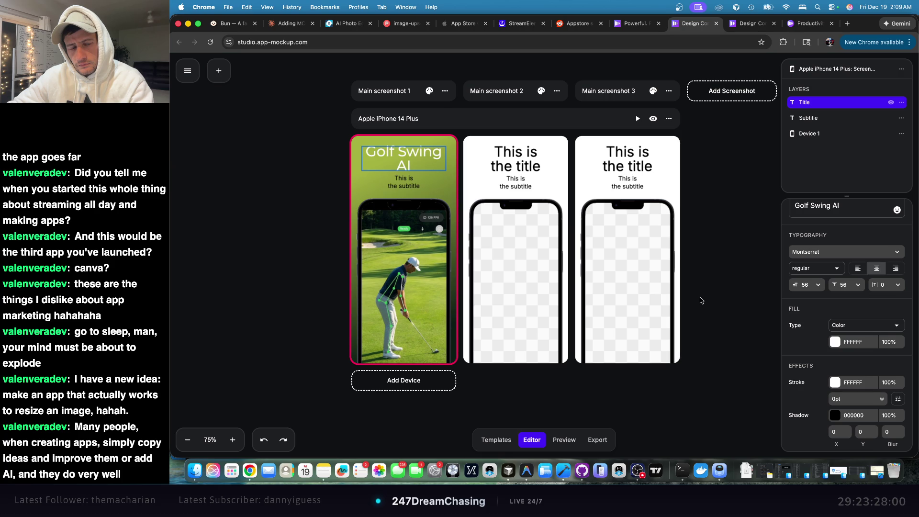
{"action": "left_click", "coordinate": [370, 189]}
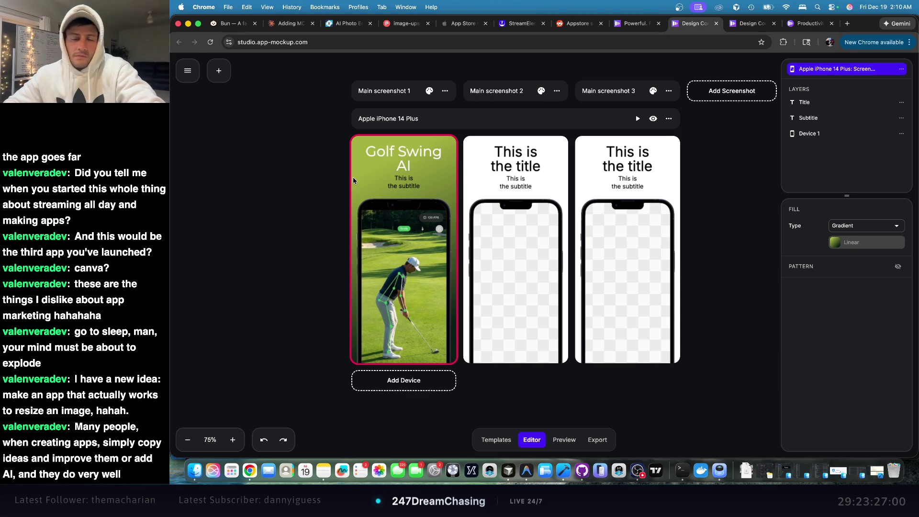
- Close the design editor tab, confirming Leave, and start a blank browser tab
{"action": "left_click", "coordinate": [717, 23]}
{"action": "left_click", "coordinate": [583, 189]}
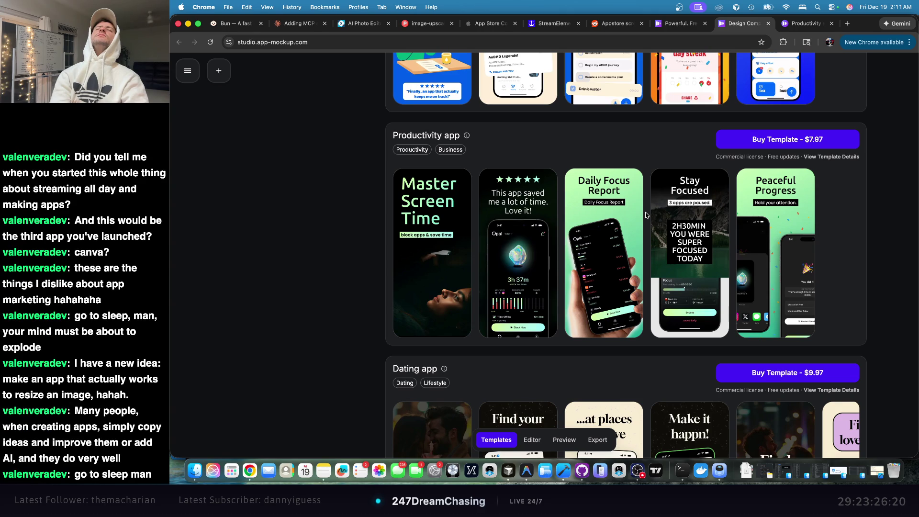
{"action": "left_click", "coordinate": [850, 24]}
- Search Google for 'ai resize without skewing' and open the sponsored Pixelcut Image Upscaler result
{"action": "type", "text": "ai resize without l"}
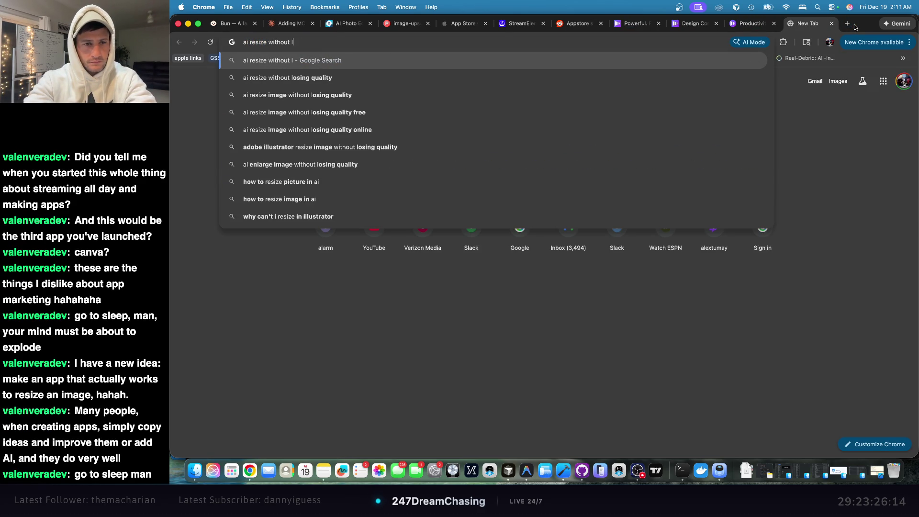
{"action": "type", "text": "osing"}
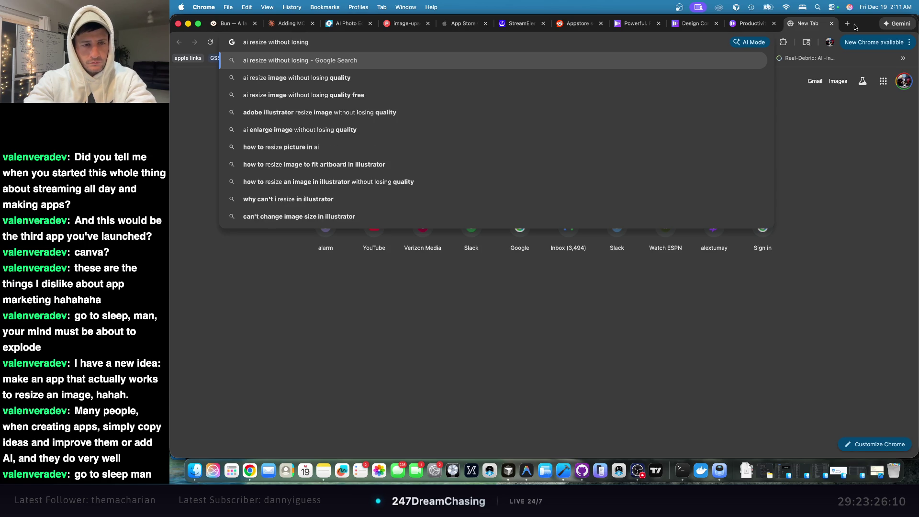
{"action": "key", "text": "BackSpace"}
{"action": "key", "text": "BackSpace"}
{"action": "key", "text": "BackSpace"}
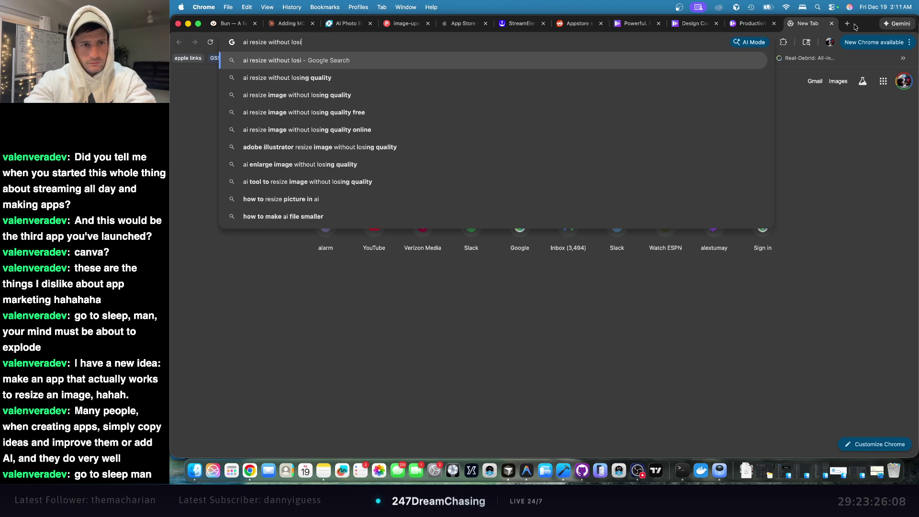
{"action": "type", "text": "skewing"}
{"action": "key", "text": "Return"}
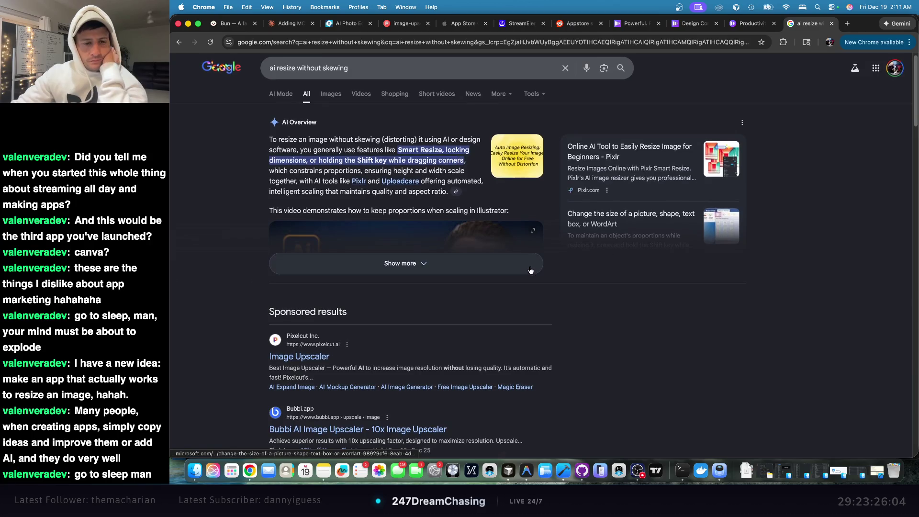
{"action": "left_click", "coordinate": [311, 362]}
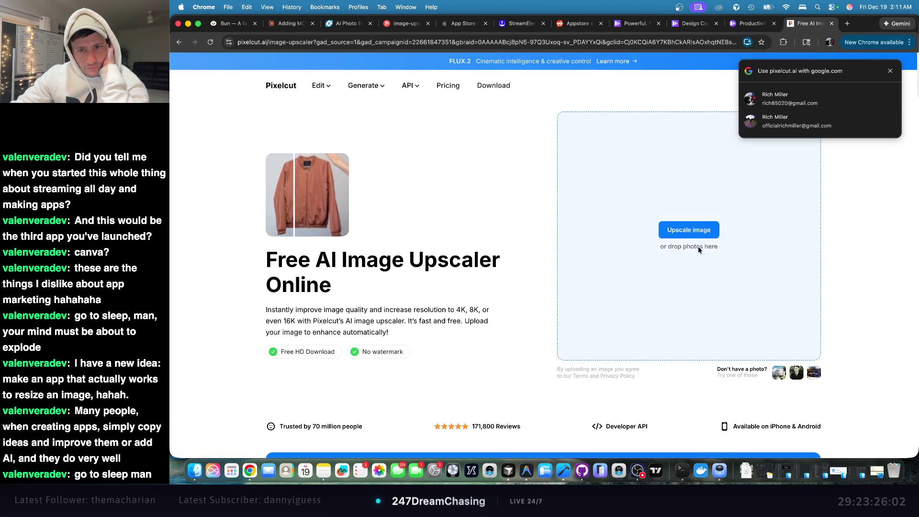
- Upload Desktop > App Store Screens > Generated Image (1).jpeg to Pixelcut, then return to the results
{"action": "left_click", "coordinate": [690, 229]}
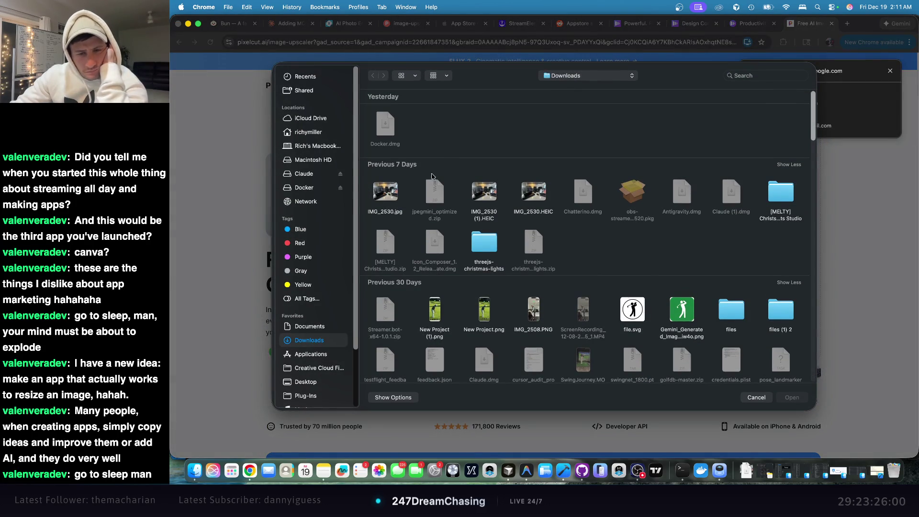
{"action": "left_click", "coordinate": [316, 133]}
{"action": "double_click", "coordinate": [397, 137]}
{"action": "left_click", "coordinate": [320, 134]}
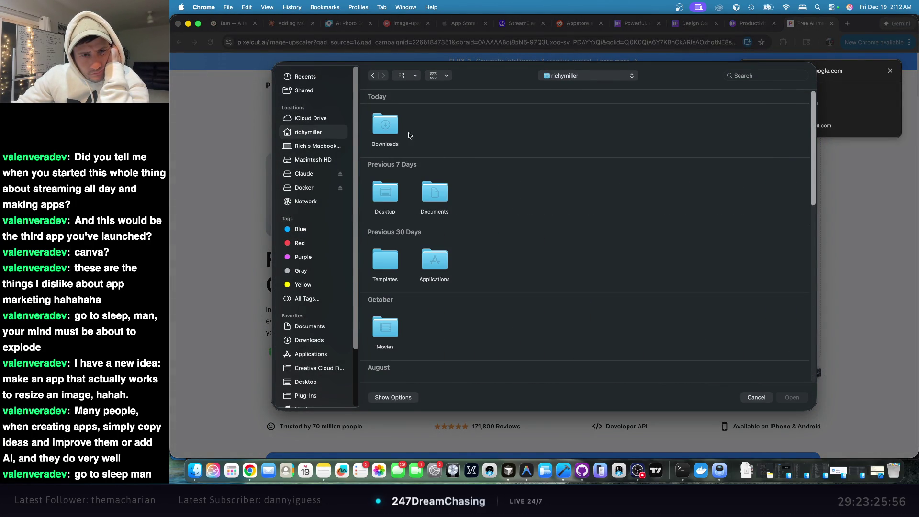
{"action": "left_click", "coordinate": [392, 202]}
{"action": "double_click", "coordinate": [386, 192]}
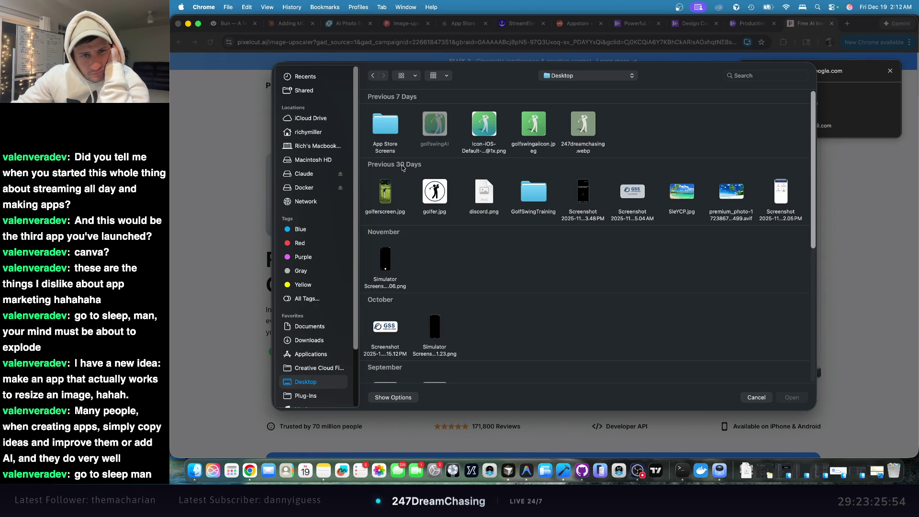
{"action": "double_click", "coordinate": [395, 126]}
{"action": "double_click", "coordinate": [486, 123]}
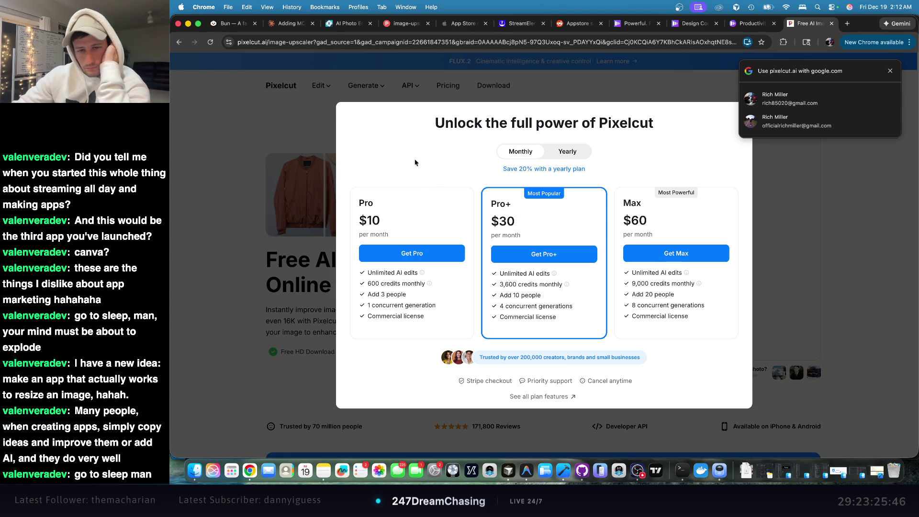
{"action": "left_click", "coordinate": [179, 43]}
{"action": "scroll", "coordinate": [420, 253], "scroll_direction": "down", "scroll_amount": 5}
- Open the Bubbi upscaler ad and upload Generated Image (1).jpeg
{"action": "left_click", "coordinate": [420, 252]}
{"action": "left_click", "coordinate": [641, 267]}
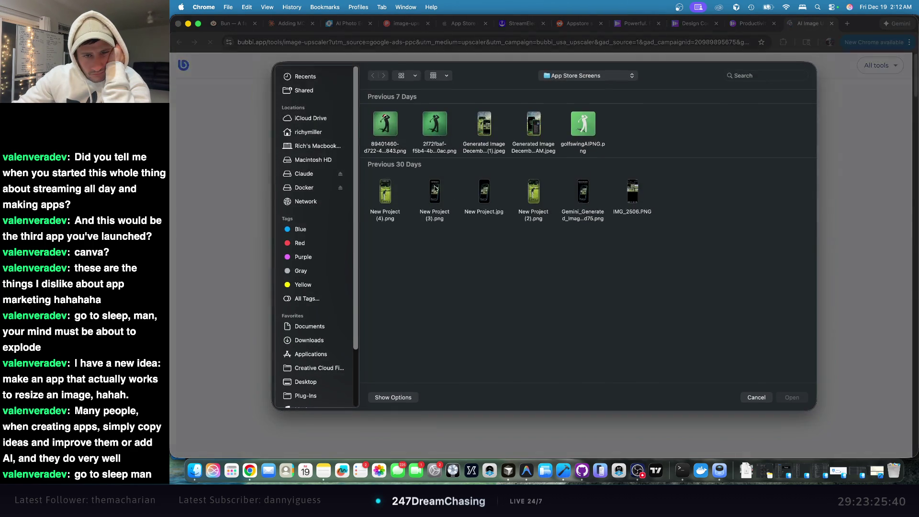
{"action": "left_click", "coordinate": [478, 127]}
{"action": "key", "text": "Return"}
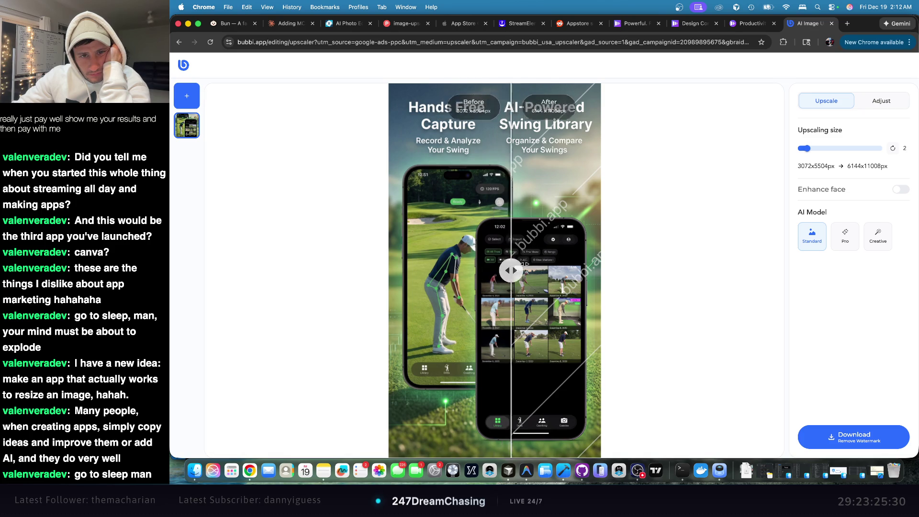
- Compare the 3072x5504px original against the 6144x11008px upscaled version
{"action": "mouse_move", "coordinate": [621, 251]}
{"action": "left_mouse_down"}
{"action": "mouse_move", "coordinate": [298, 207]}
{"action": "mouse_move", "coordinate": [677, 214]}
{"action": "mouse_move", "coordinate": [320, 189]}
{"action": "mouse_move", "coordinate": [637, 222]}
{"action": "mouse_move", "coordinate": [324, 185]}
{"action": "mouse_move", "coordinate": [476, 192]}
{"action": "mouse_move", "coordinate": [334, 177]}
{"action": "left_mouse_up"}
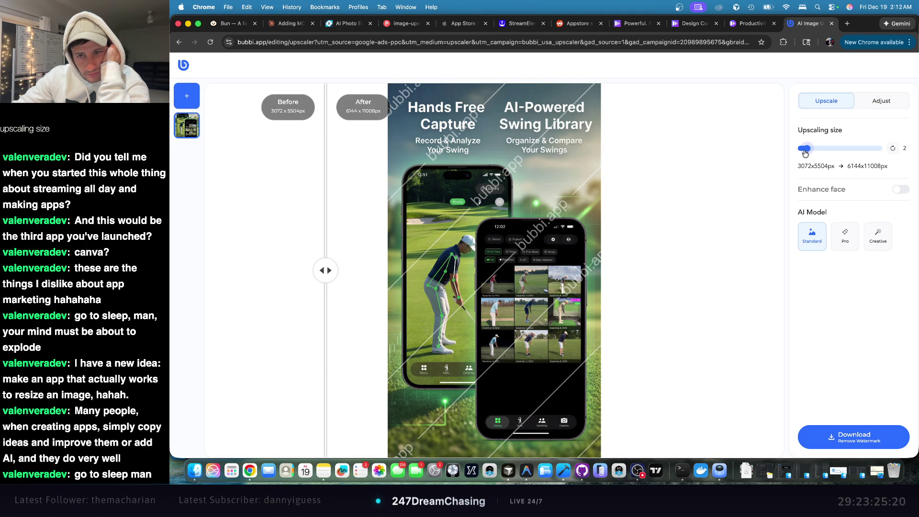
{"action": "left_click_drag", "start_coordinate": [805, 149], "coordinate": [805, 154]}
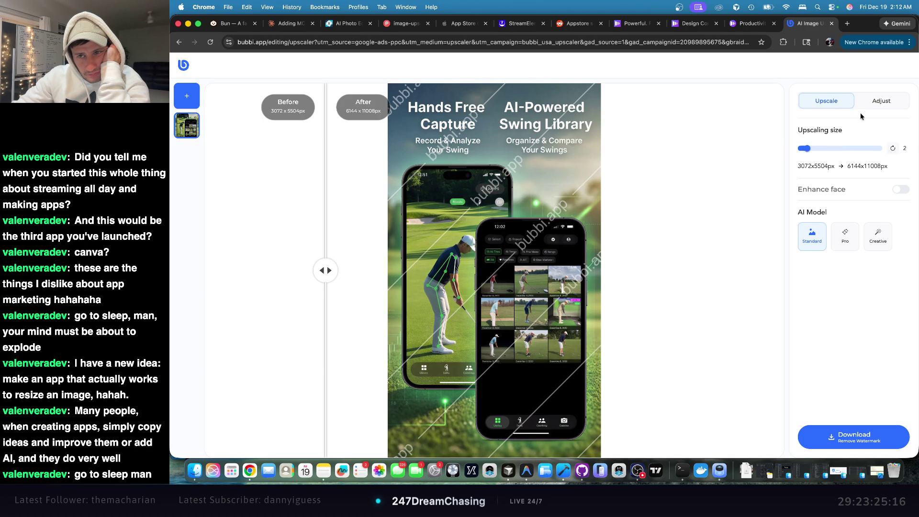
{"action": "left_click", "coordinate": [885, 104]}
{"action": "left_click", "coordinate": [826, 101]}
{"action": "double_click", "coordinate": [823, 164]}
{"action": "double_click", "coordinate": [865, 165]}
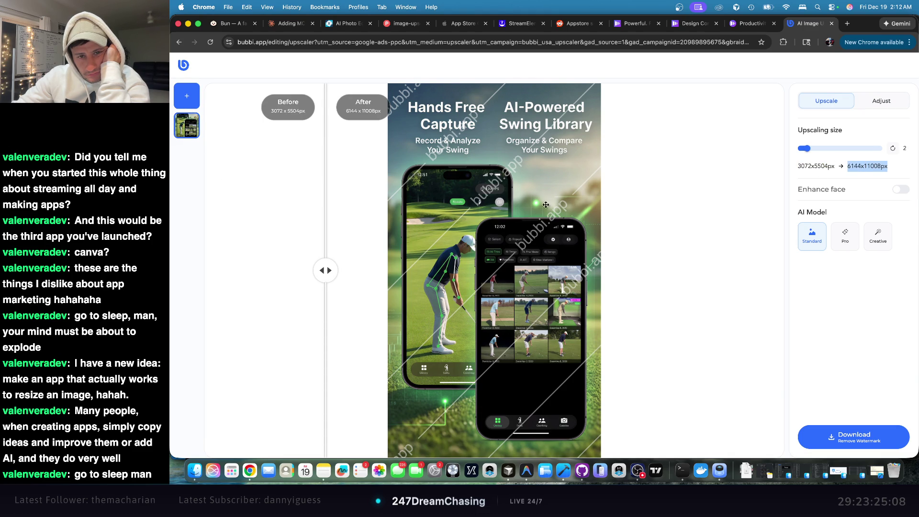
{"action": "mouse_move", "coordinate": [322, 270]}
{"action": "left_mouse_down"}
{"action": "mouse_move", "coordinate": [585, 269]}
{"action": "mouse_move", "coordinate": [345, 269]}
{"action": "mouse_move", "coordinate": [320, 238]}
{"action": "mouse_move", "coordinate": [297, 231]}
{"action": "mouse_move", "coordinate": [642, 257]}
{"action": "mouse_move", "coordinate": [351, 230]}
{"action": "mouse_move", "coordinate": [715, 230]}
{"action": "mouse_move", "coordinate": [214, 189]}
{"action": "left_mouse_up"}
- Try uploading the golf screenshot to Creative Fabrica's upscaler from the Google results
{"action": "left_click", "coordinate": [178, 42]}
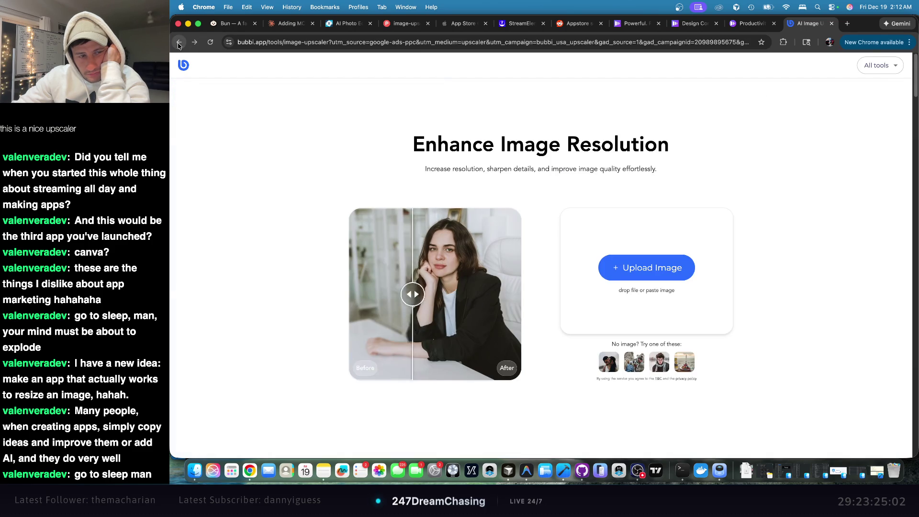
{"action": "left_click", "coordinate": [179, 42]}
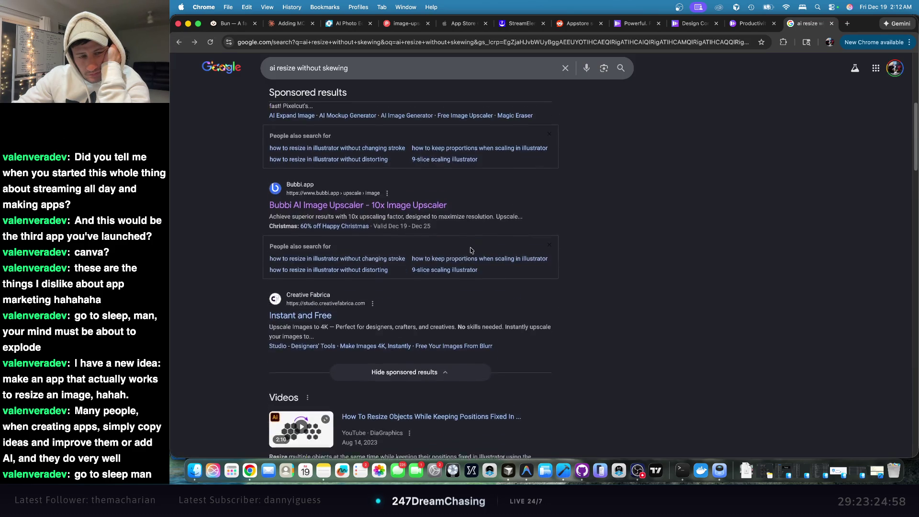
{"action": "scroll", "coordinate": [472, 250], "scroll_direction": "down", "scroll_amount": 3}
{"action": "left_click", "coordinate": [308, 164]}
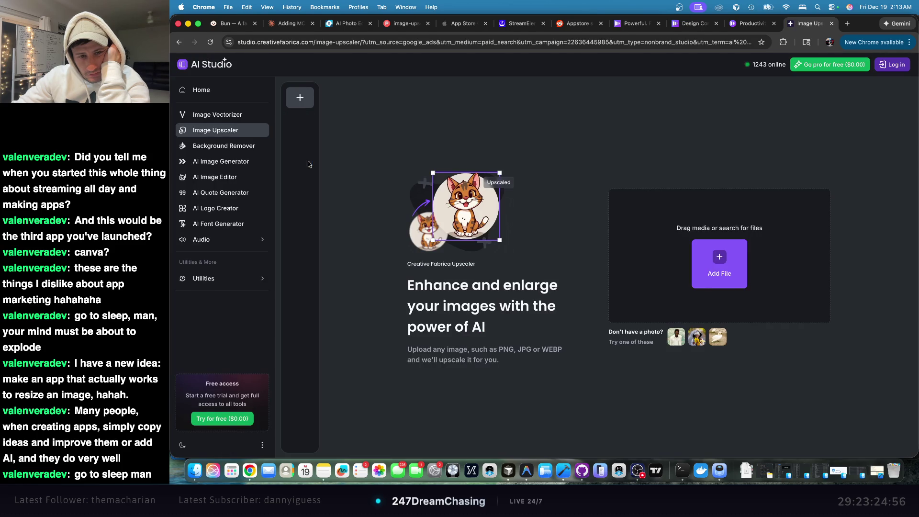
{"action": "left_click", "coordinate": [720, 258]}
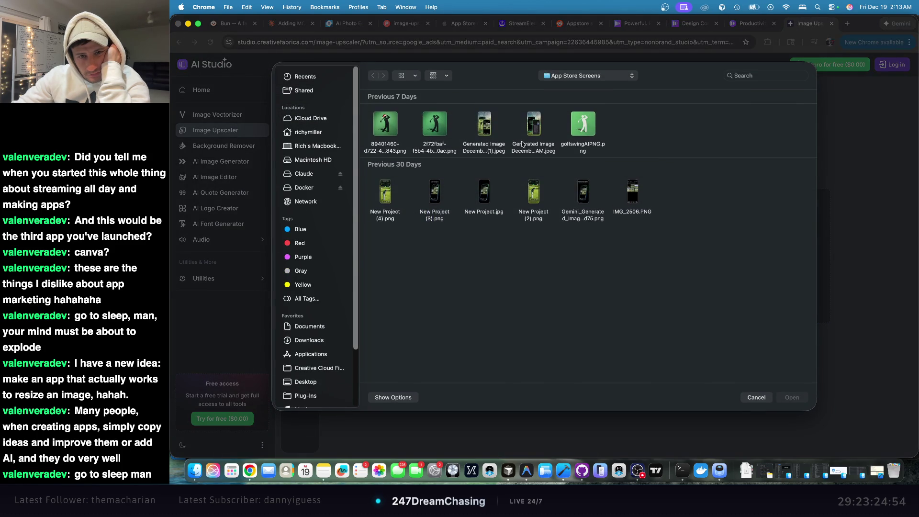
{"action": "double_click", "coordinate": [471, 123]}
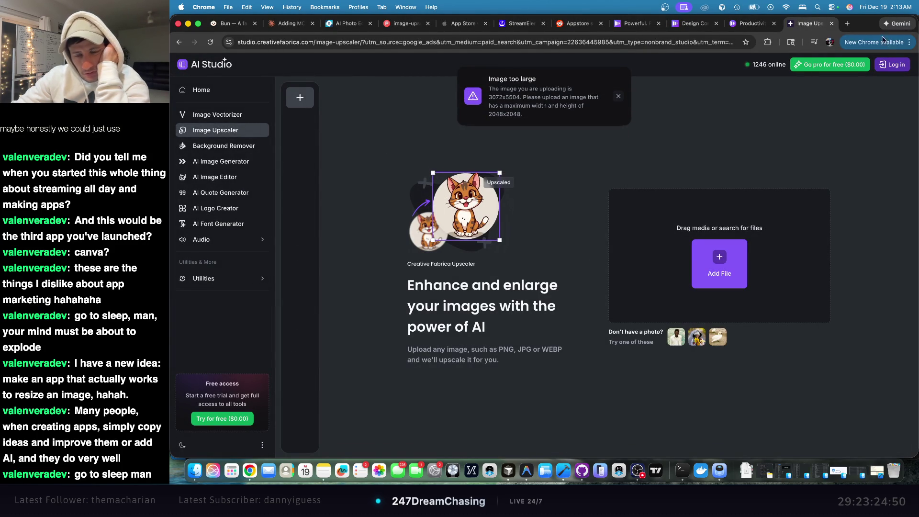
{"action": "left_click", "coordinate": [848, 25]}
- Go to chatgpt.com and minimize the code editor window
{"action": "type", "text": "chatgpt"}
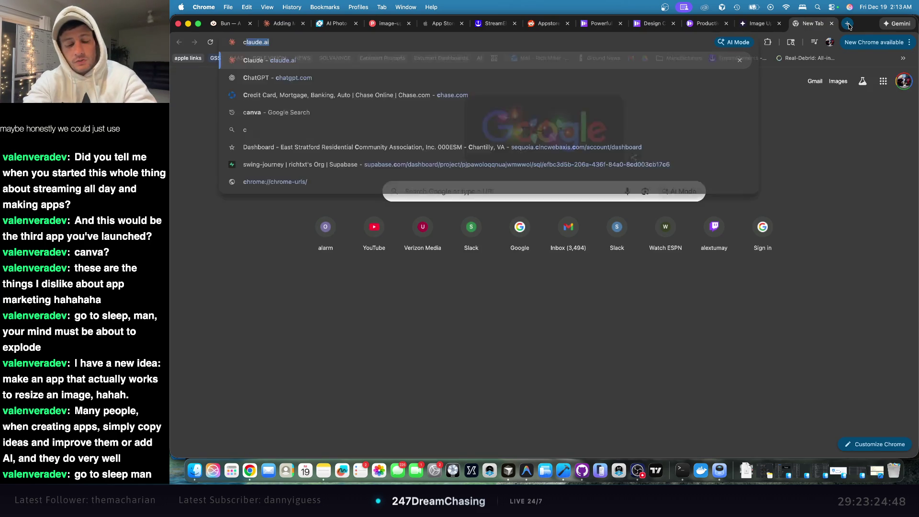
{"action": "key", "text": "Return"}
{"action": "key", "text": "super+Tab"}
{"action": "key", "text": "super+Tab"}
{"action": "key", "text": "super+Tab"}
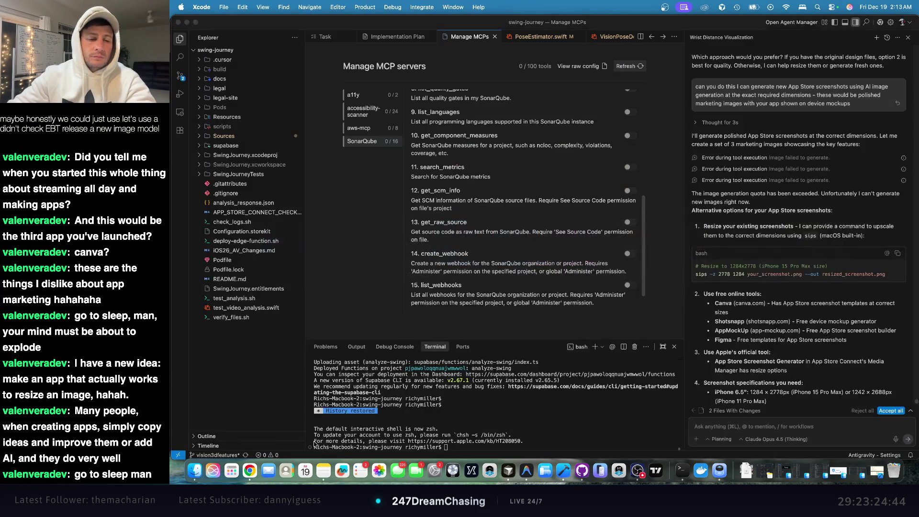
{"action": "left_click", "coordinate": [206, 26]}
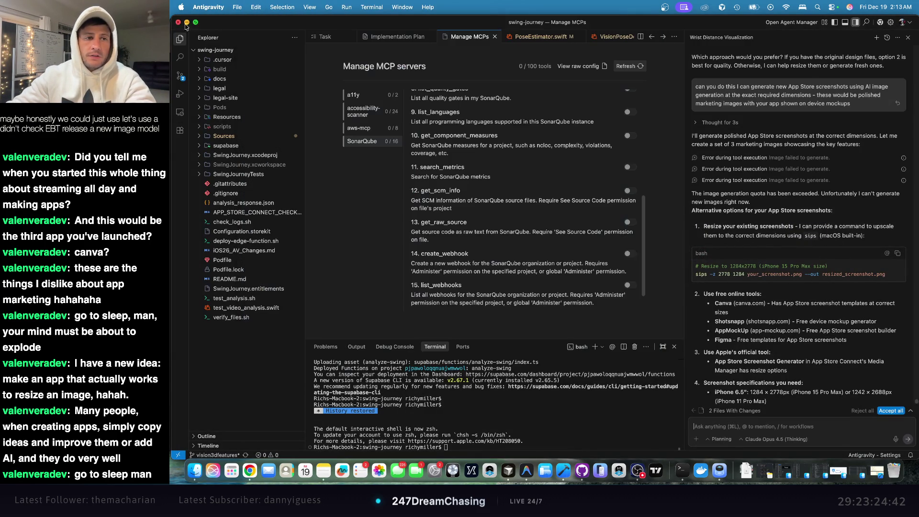
{"action": "left_click", "coordinate": [187, 22]}
- Select the first generated golf screenshot in the App Store Screens folder
{"action": "mouse_move", "coordinate": [414, 72]}
{"action": "left_mouse_down"}
{"action": "mouse_move", "coordinate": [728, 239]}
{"action": "mouse_move", "coordinate": [419, 99]}
{"action": "left_mouse_up"}
{"action": "left_click", "coordinate": [570, 226]}
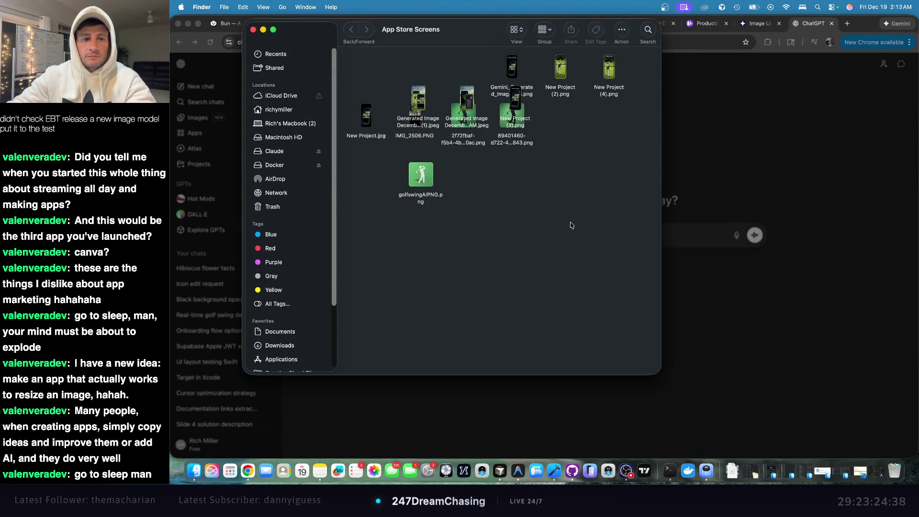
{"action": "left_click", "coordinate": [418, 96]}
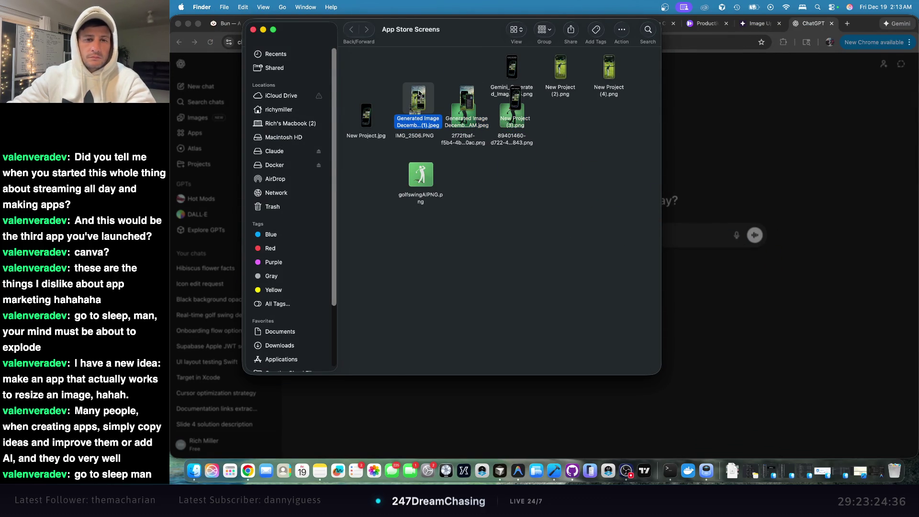
{"action": "left_click", "coordinate": [467, 115], "text": "super"}
{"action": "left_click", "coordinate": [515, 115], "text": "super"}
{"action": "left_click", "coordinate": [581, 196]}
{"action": "mouse_move", "coordinate": [368, 70]}
{"action": "left_mouse_down"}
{"action": "mouse_move", "coordinate": [704, 191]}
{"action": "mouse_move", "coordinate": [697, 229]}
{"action": "left_mouse_up"}
{"action": "left_click", "coordinate": [756, 287]}
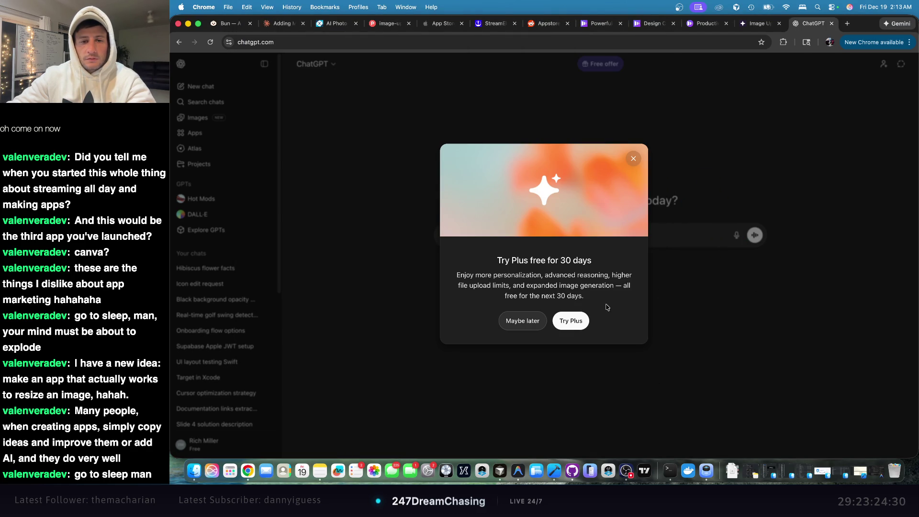
- Dismiss the Plus offer, attach the golf screenshot and type 'resize this to'
{"action": "left_click", "coordinate": [534, 329]}
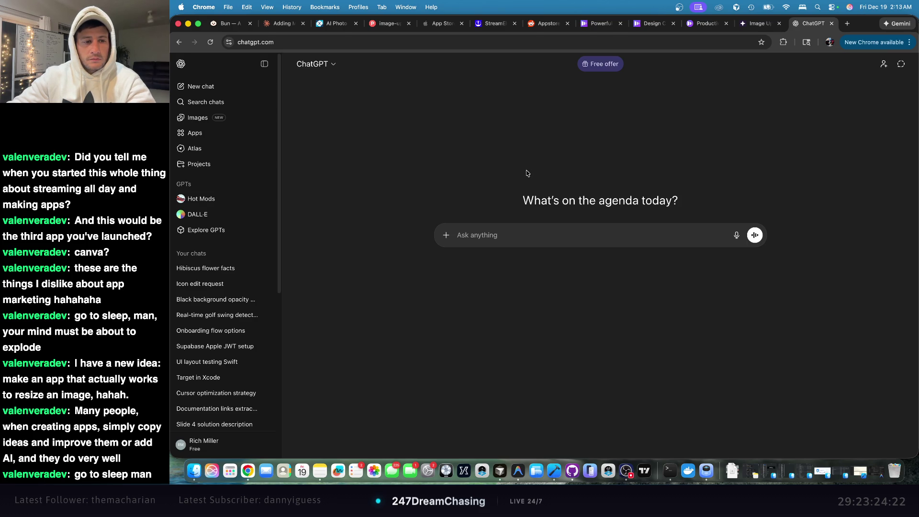
{"action": "key", "text": "super+Tab"}
{"action": "left_click_drag", "start_coordinate": [364, 65], "coordinate": [692, 229]}
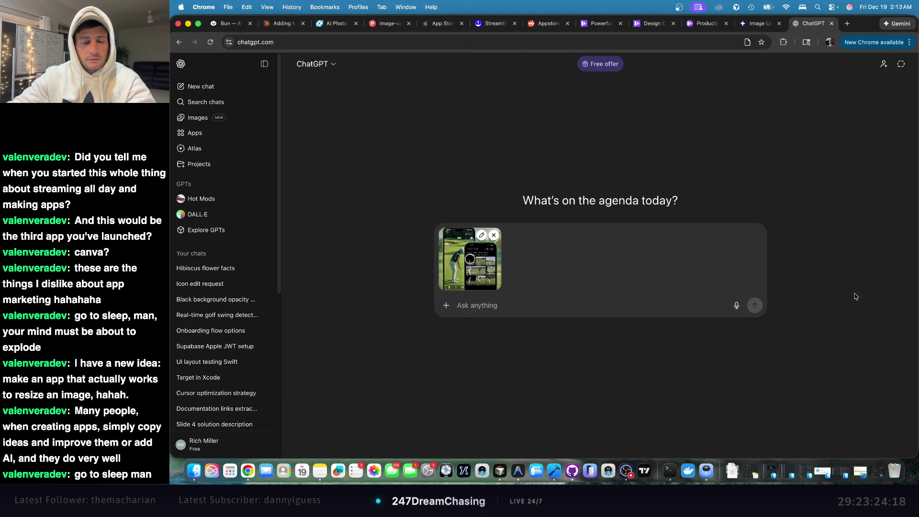
{"action": "type", "text": "resize this to"}
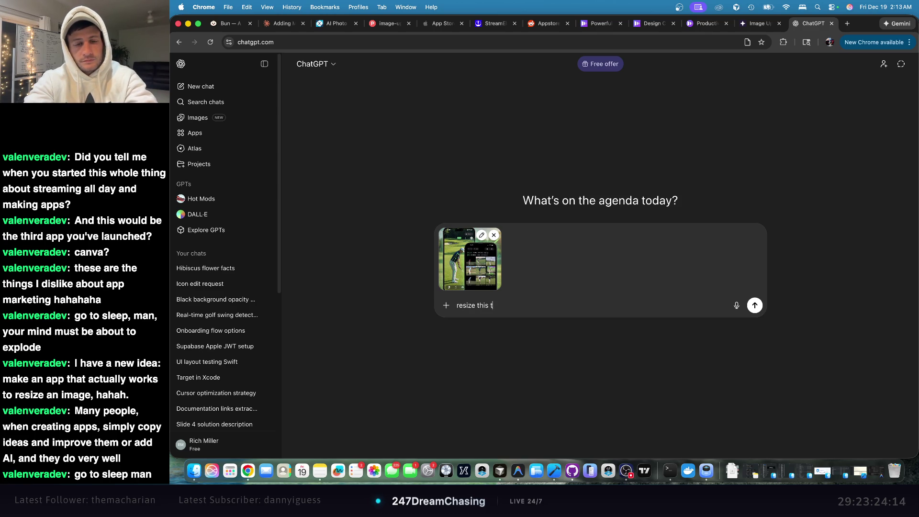
{"action": "left_click", "coordinate": [757, 23]}
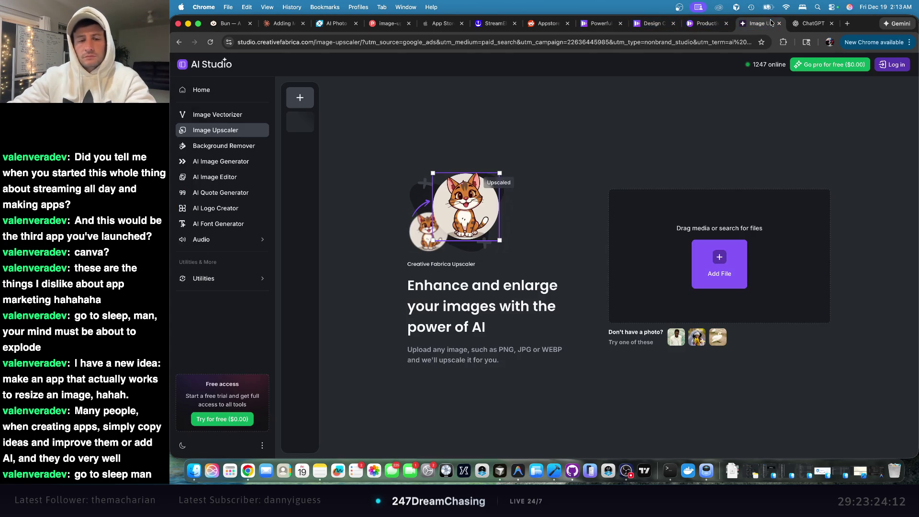
- Copy the 1284 × 2778 size from App Store Connect into the ChatGPT prompt
{"action": "left_click", "coordinate": [445, 23]}
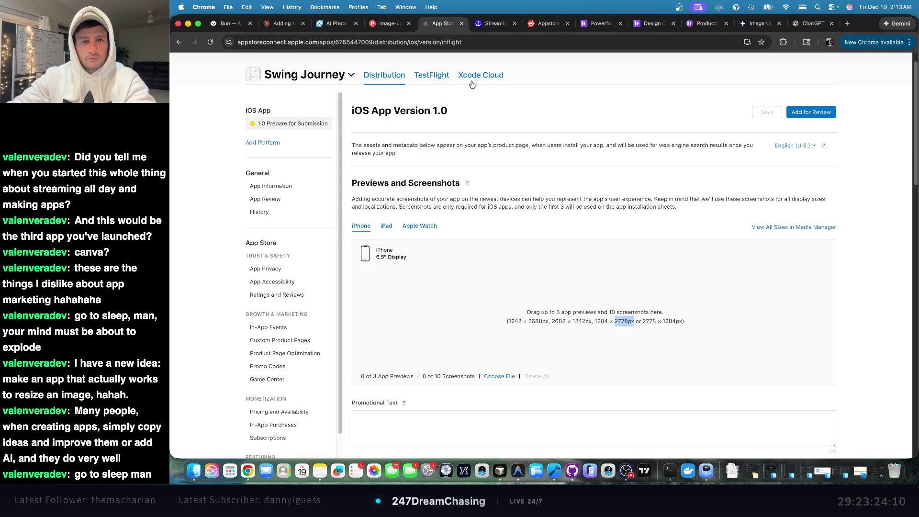
{"action": "left_click", "coordinate": [576, 323]}
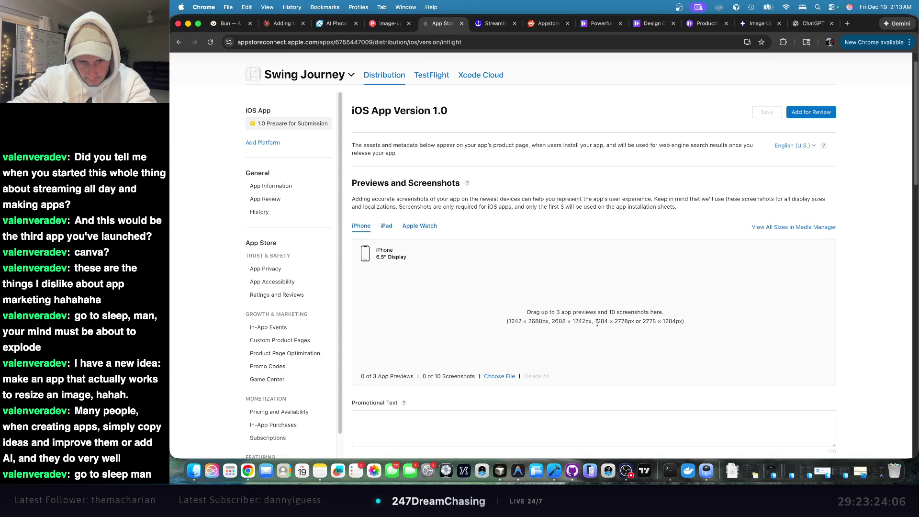
{"action": "left_click_drag", "start_coordinate": [596, 321], "coordinate": [629, 322]}
{"action": "left_click", "coordinate": [615, 323]}
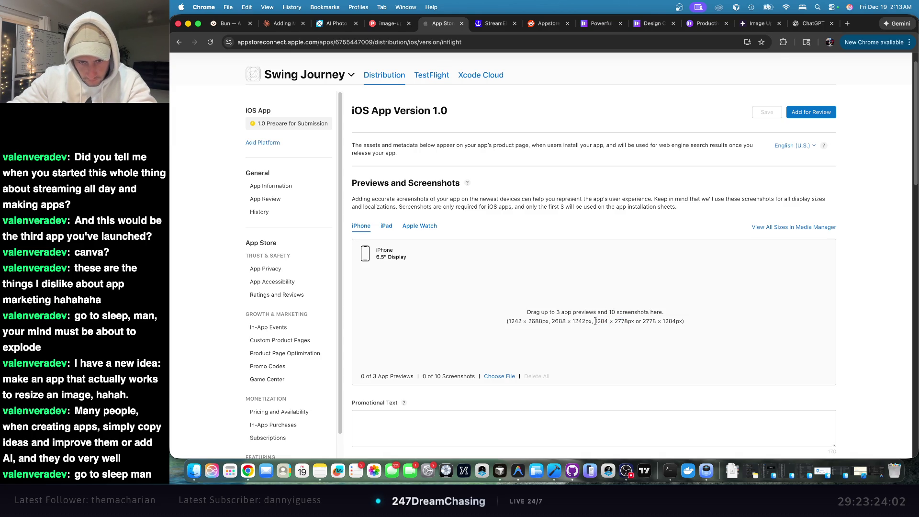
{"action": "mouse_move", "coordinate": [596, 322]}
{"action": "left_mouse_down"}
{"action": "mouse_move", "coordinate": [627, 322]}
{"action": "mouse_move", "coordinate": [596, 322]}
{"action": "left_mouse_up"}
{"action": "left_click", "coordinate": [627, 322]}
{"action": "key", "text": "super+c"}
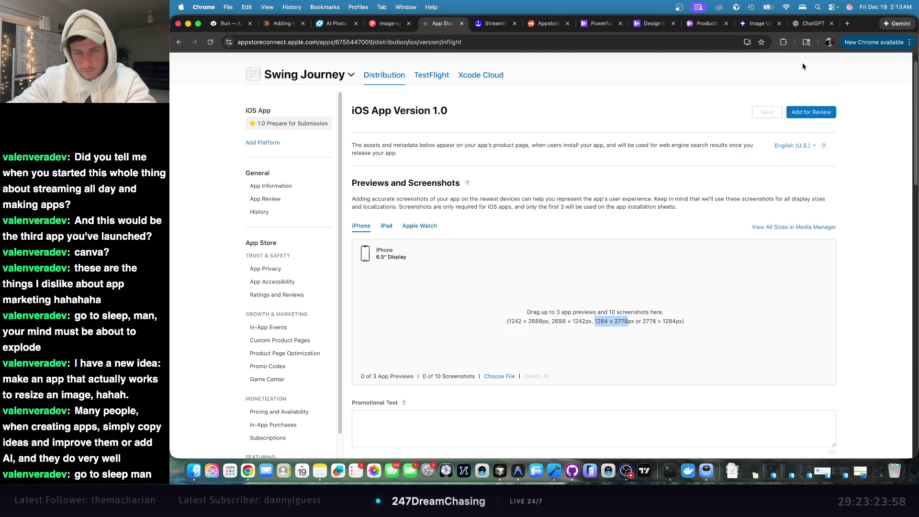
{"action": "left_click", "coordinate": [806, 22]}
{"action": "key", "text": "super+v"}
- Send the resize request, then download the 1284 × 2778 result and inspect it in Preview
{"action": "type", "text": "ret"}
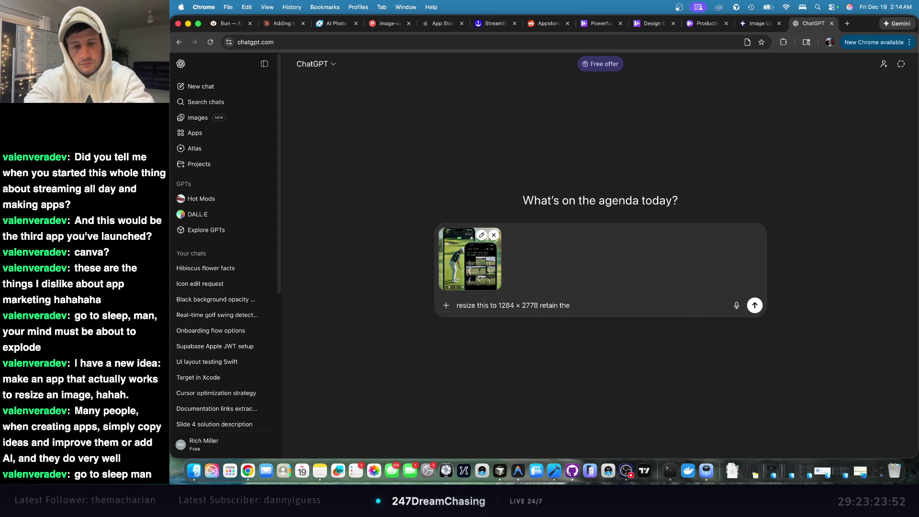
{"action": "type", "text": "mage without skewing it"}
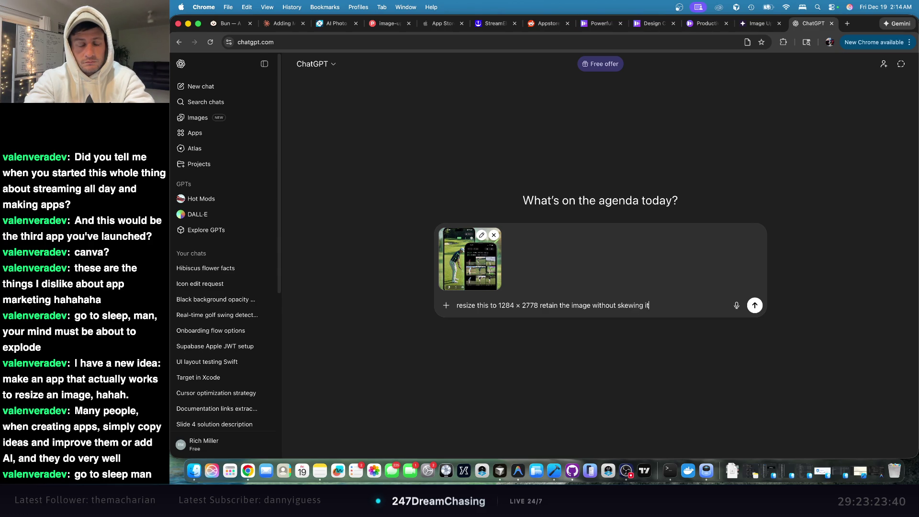
{"action": "key", "text": "Return"}
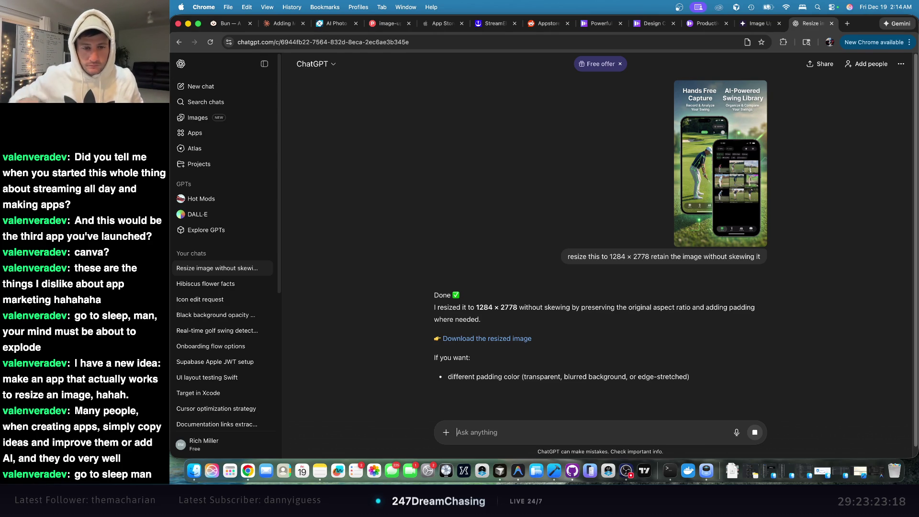
{"action": "left_click", "coordinate": [506, 340]}
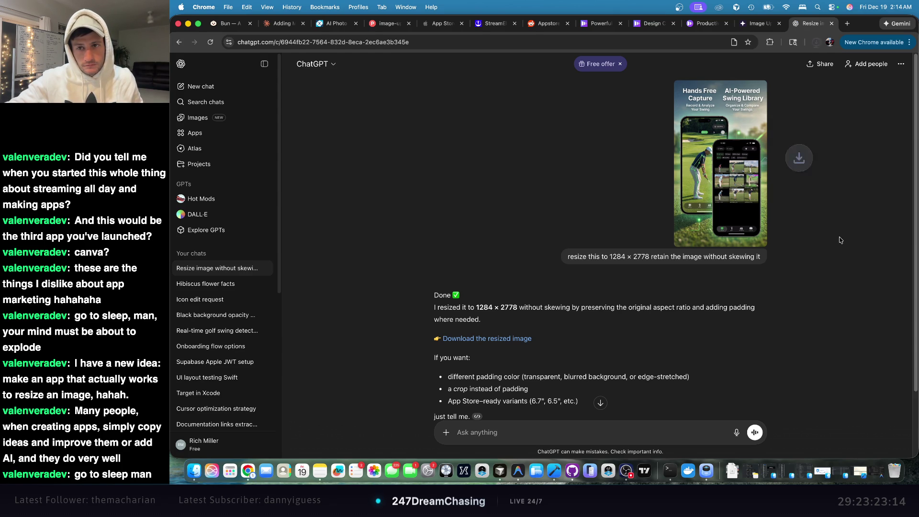
{"action": "left_click", "coordinate": [778, 65]}
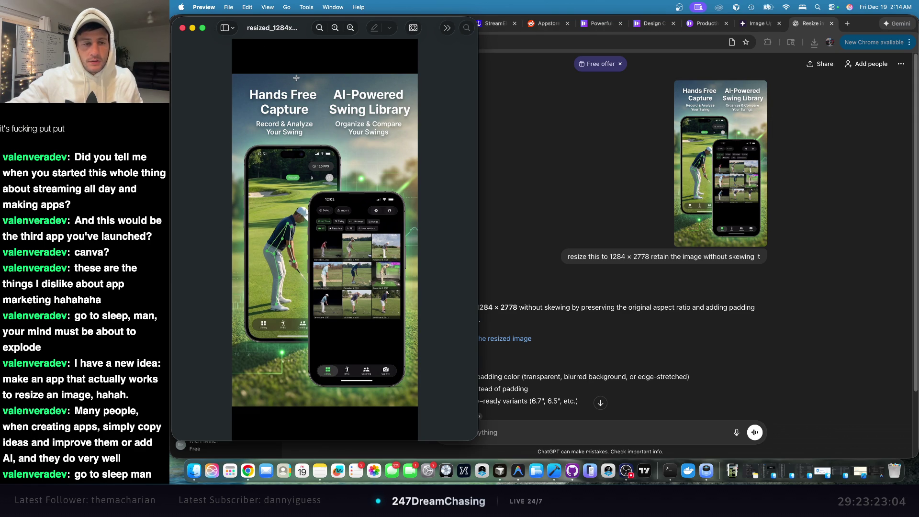
{"action": "left_click", "coordinate": [184, 29]}
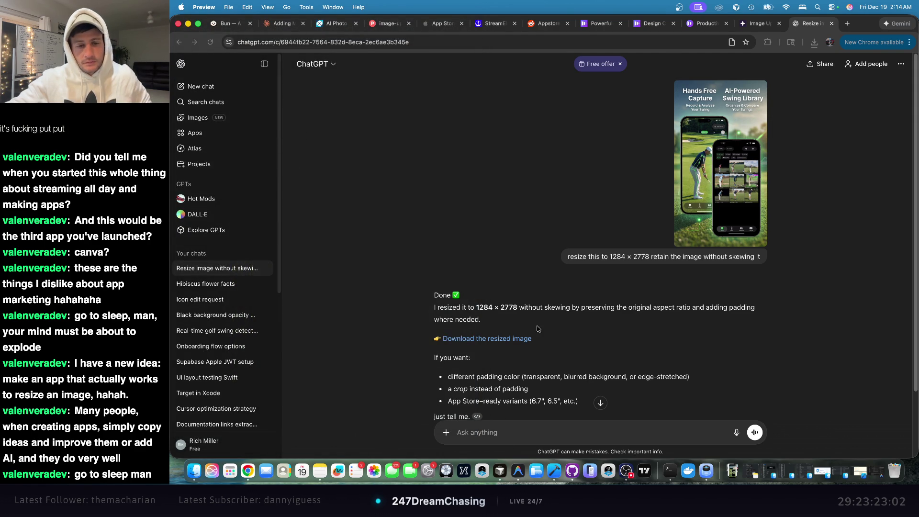
{"action": "scroll", "coordinate": [534, 383], "scroll_direction": "down", "scroll_amount": 3}
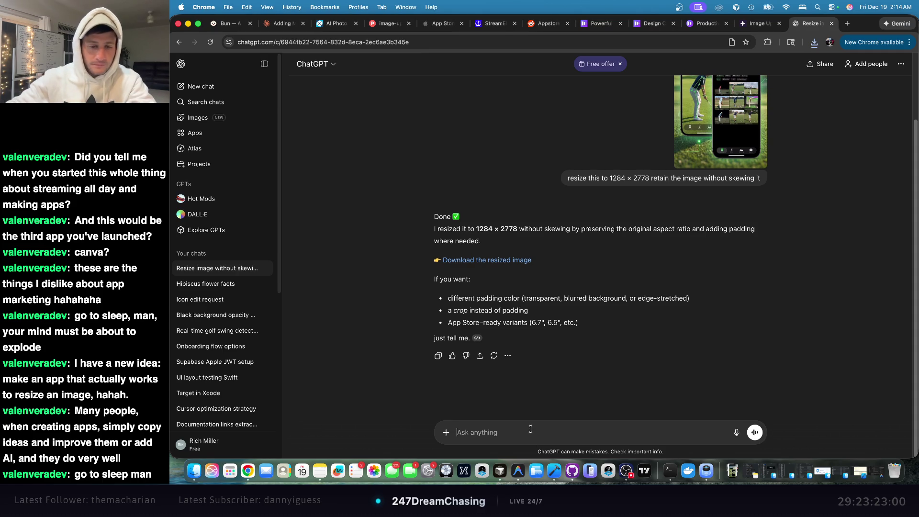
- Ask ChatGPT to fill in the black area to match the background
{"action": "type", "text": "fill in the black area to make the backgoun"}
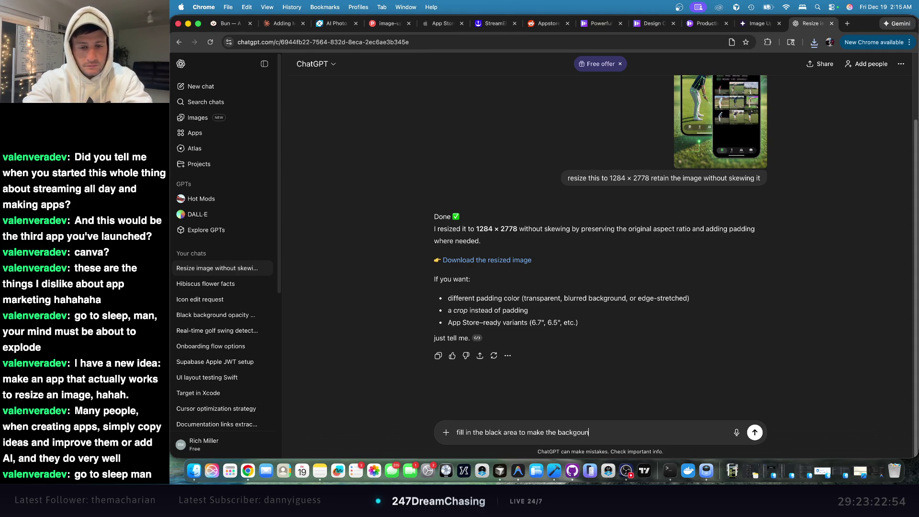
{"action": "key", "text": "BackSpace"}
{"action": "key", "text": "BackSpace"}
{"action": "key", "text": "BackSpace"}
{"action": "key", "text": "BackSpace"}
{"action": "type", "text": "tch the background"}
{"action": "key", "text": "Return"}
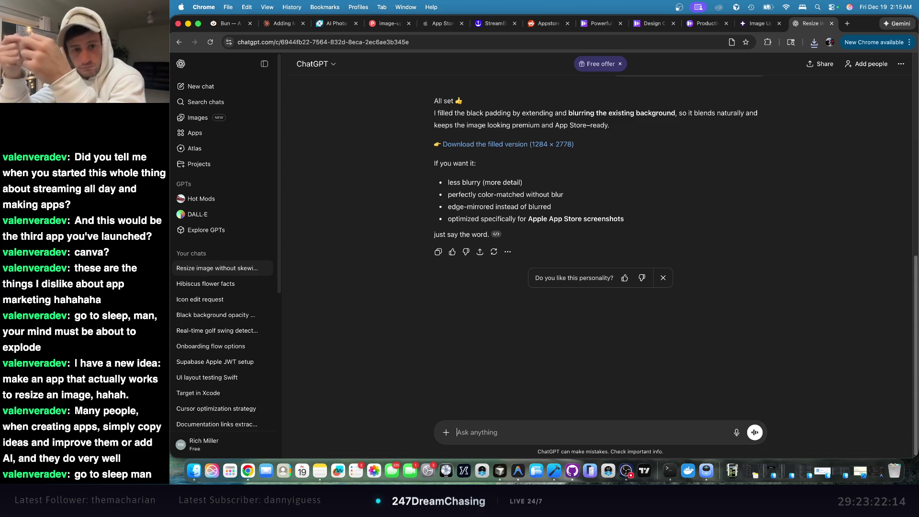
- Download ChatGPT's filled image, open it, and look over the reply's explanation
{"action": "left_click", "coordinate": [527, 148]}
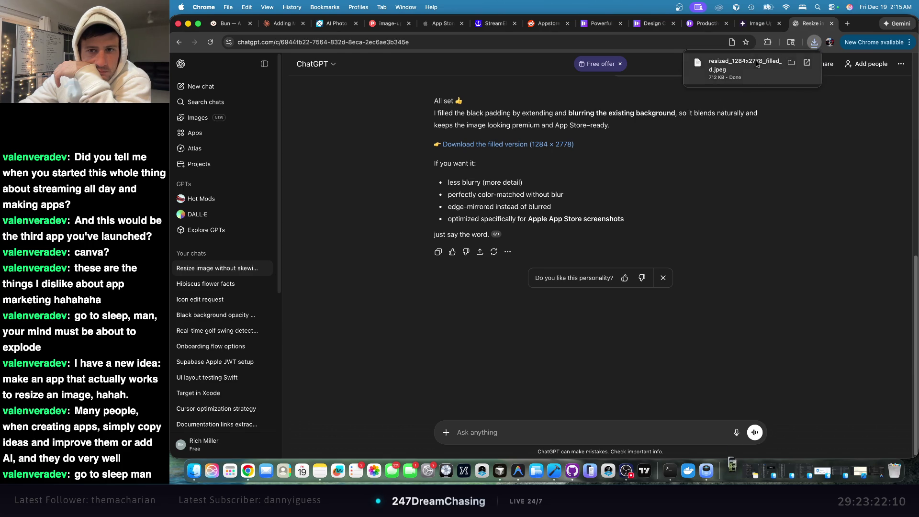
{"action": "left_click", "coordinate": [755, 70]}
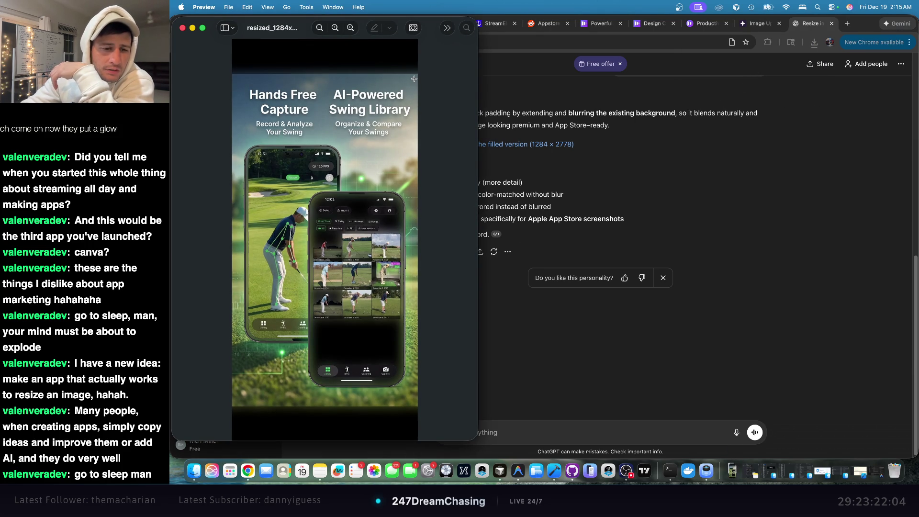
{"action": "left_click", "coordinate": [737, 234]}
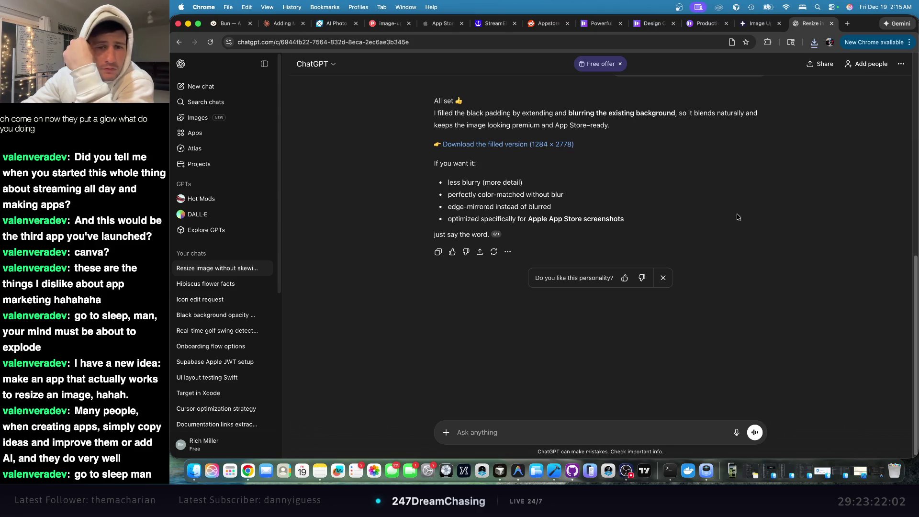
{"action": "scroll", "coordinate": [735, 217], "scroll_direction": "up", "scroll_amount": 6}
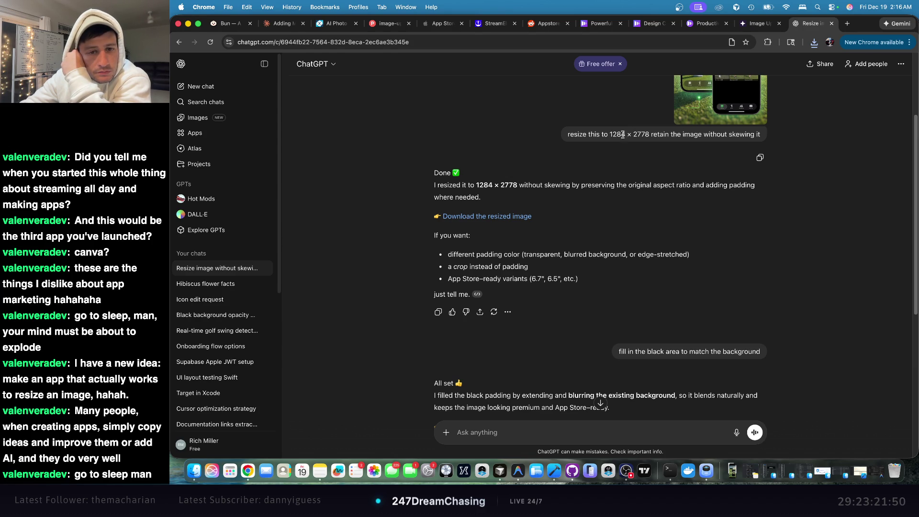
{"action": "scroll", "coordinate": [540, 250], "scroll_direction": "down", "scroll_amount": 5}
{"action": "triple_click", "coordinate": [540, 251]}
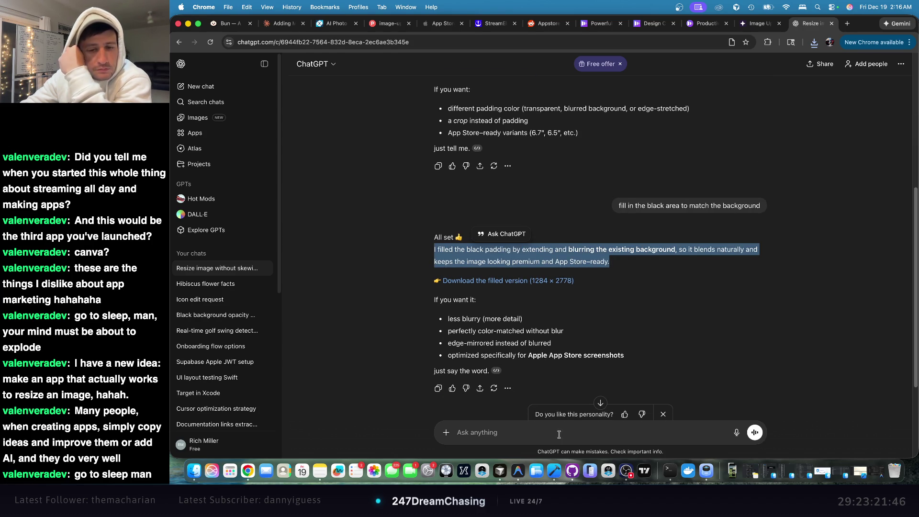
{"action": "left_click", "coordinate": [545, 433]}
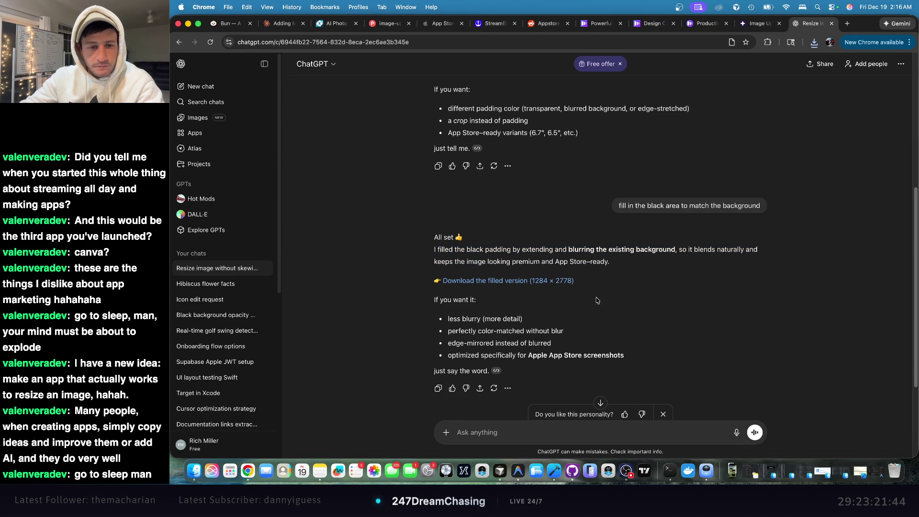
- View the filled JPEG from recent downloads in Preview, then return to the Swing Journey version page
{"action": "left_click", "coordinate": [508, 281]}
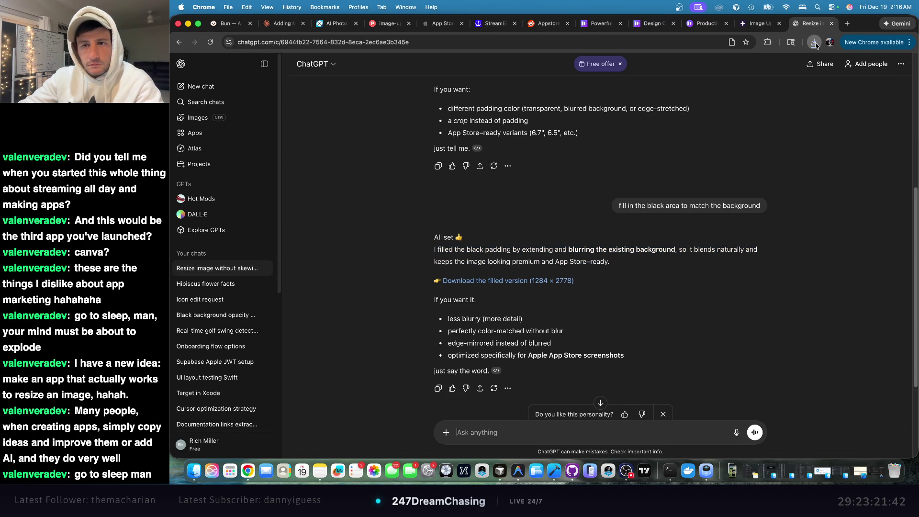
{"action": "left_click", "coordinate": [761, 89]}
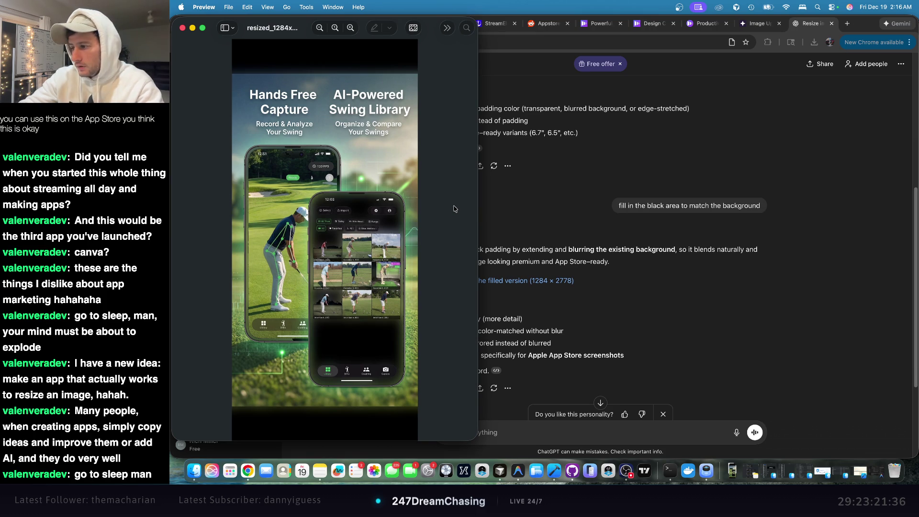
{"action": "mouse_move", "coordinate": [477, 17]}
{"action": "left_mouse_down"}
{"action": "mouse_move", "coordinate": [410, 140]}
{"action": "mouse_move", "coordinate": [411, 255]}
{"action": "mouse_move", "coordinate": [874, 2]}
{"action": "mouse_move", "coordinate": [893, 3]}
{"action": "left_mouse_up"}
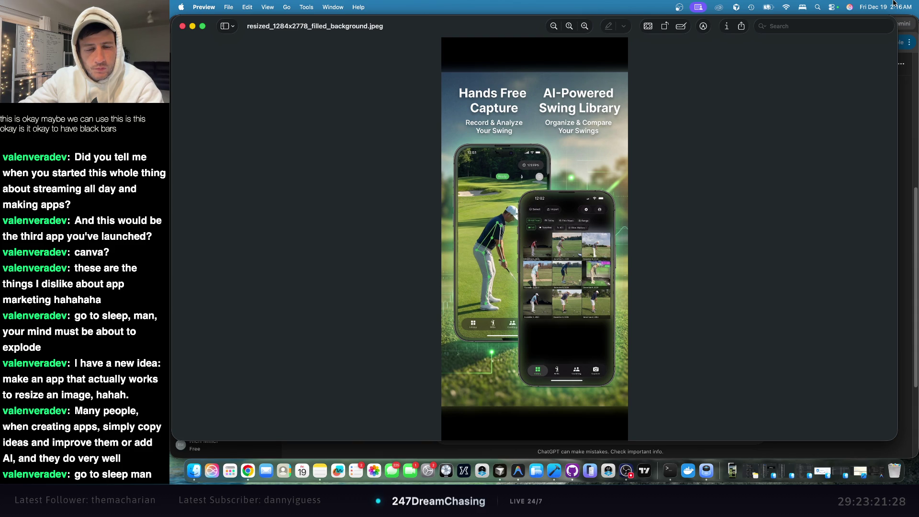
{"action": "mouse_move", "coordinate": [893, 3]}
{"action": "left_mouse_down"}
{"action": "mouse_move", "coordinate": [660, 61]}
{"action": "mouse_move", "coordinate": [616, 58]}
{"action": "mouse_move", "coordinate": [589, 39]}
{"action": "mouse_move", "coordinate": [593, 17]}
{"action": "mouse_move", "coordinate": [556, 16]}
{"action": "left_mouse_up"}
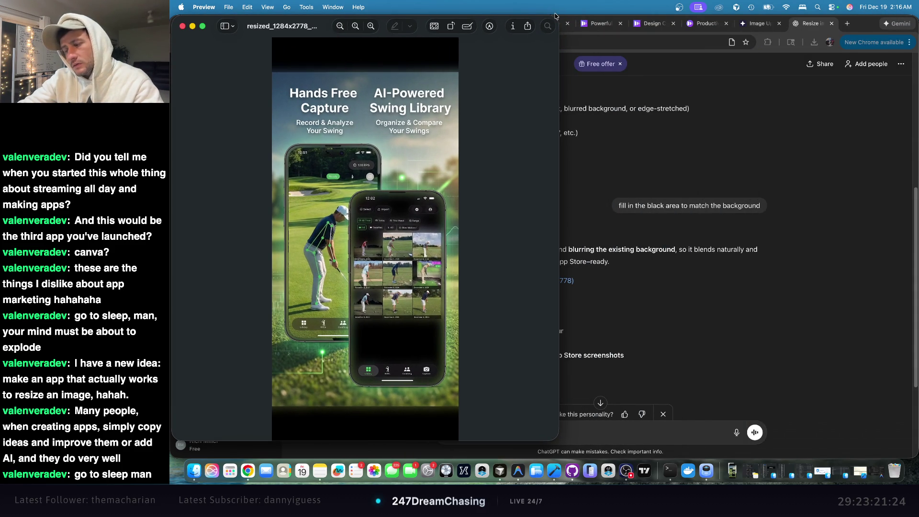
{"action": "left_click", "coordinate": [833, 99]}
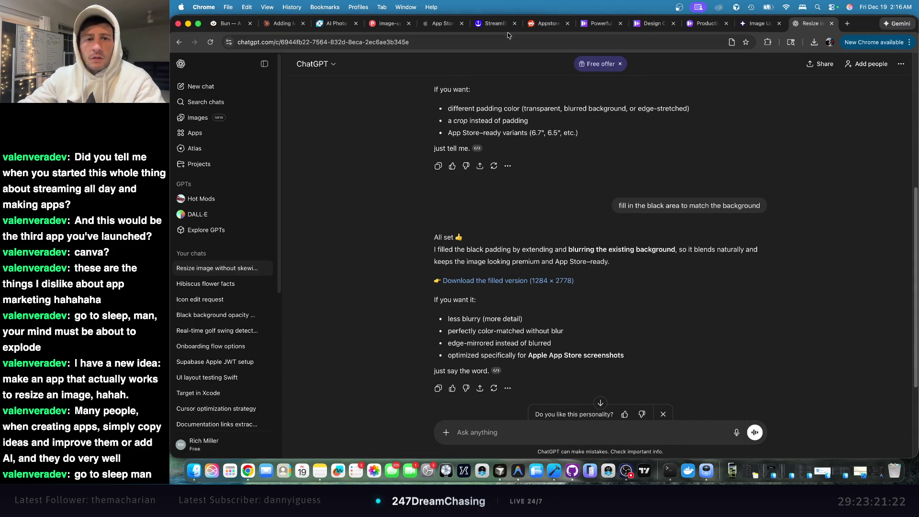
{"action": "left_click", "coordinate": [437, 25]}
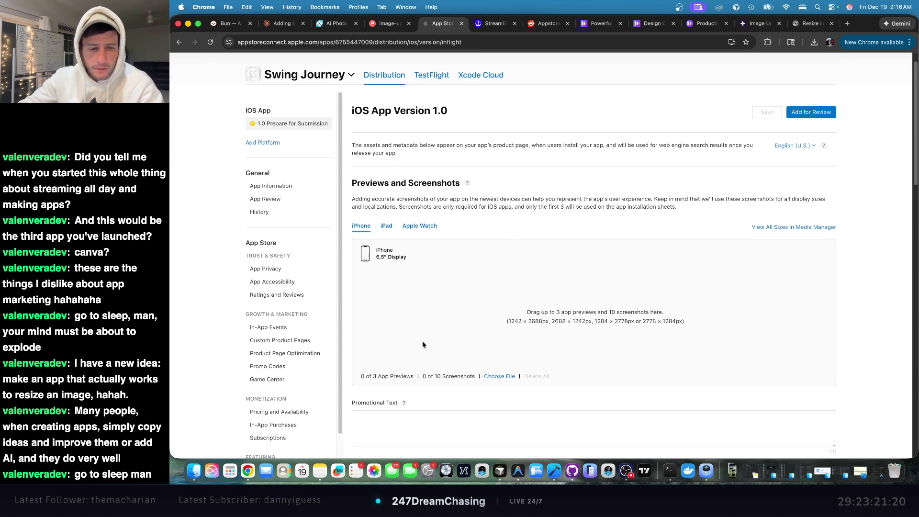
- Add the filled JPEG as the first iPhone 6.5" Display screenshot and check it full size
{"action": "left_click", "coordinate": [814, 42]}
{"action": "mouse_move", "coordinate": [759, 86]}
{"action": "left_mouse_down"}
{"action": "mouse_move", "coordinate": [673, 138]}
{"action": "mouse_move", "coordinate": [559, 269]}
{"action": "left_mouse_up"}
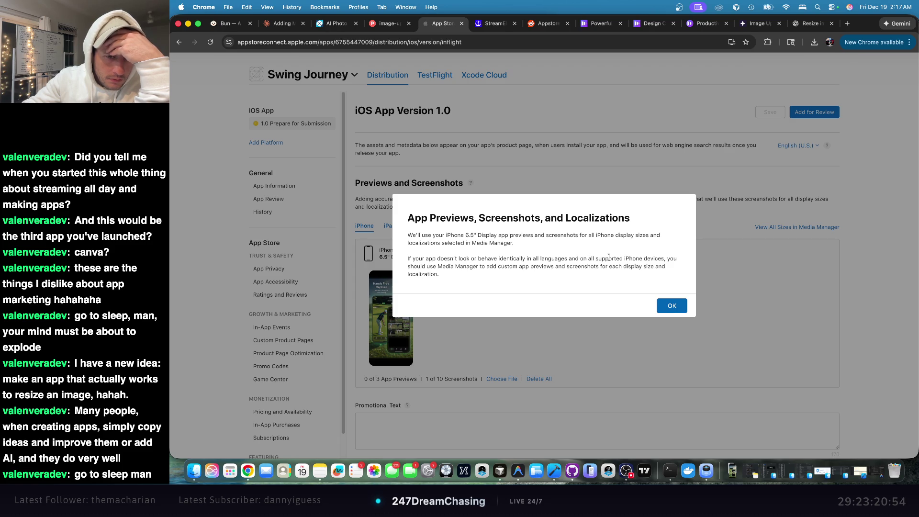
{"action": "left_click", "coordinate": [670, 307]}
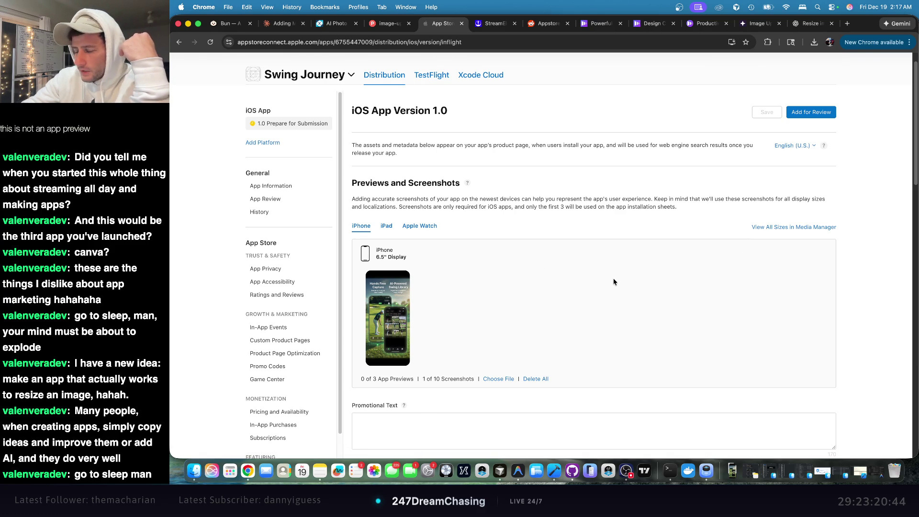
{"action": "scroll", "coordinate": [523, 293], "scroll_direction": "down", "scroll_amount": 2}
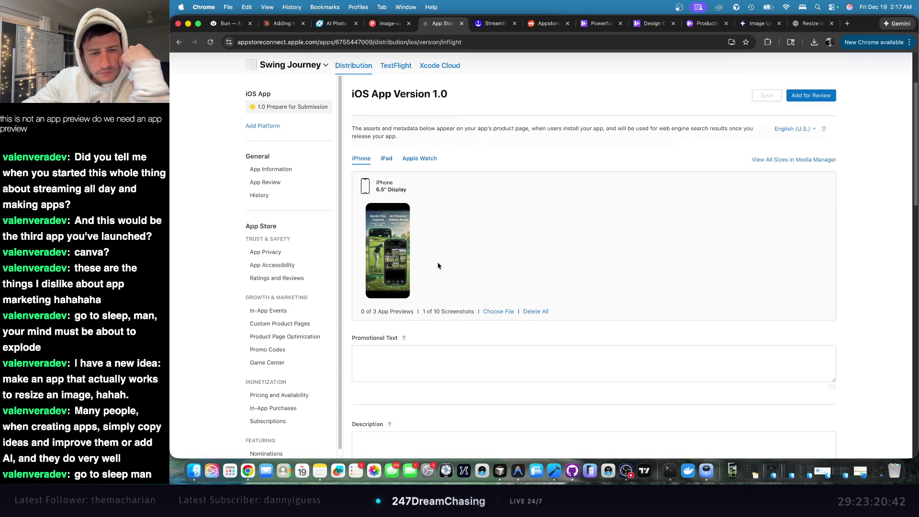
{"action": "left_click", "coordinate": [394, 250]}
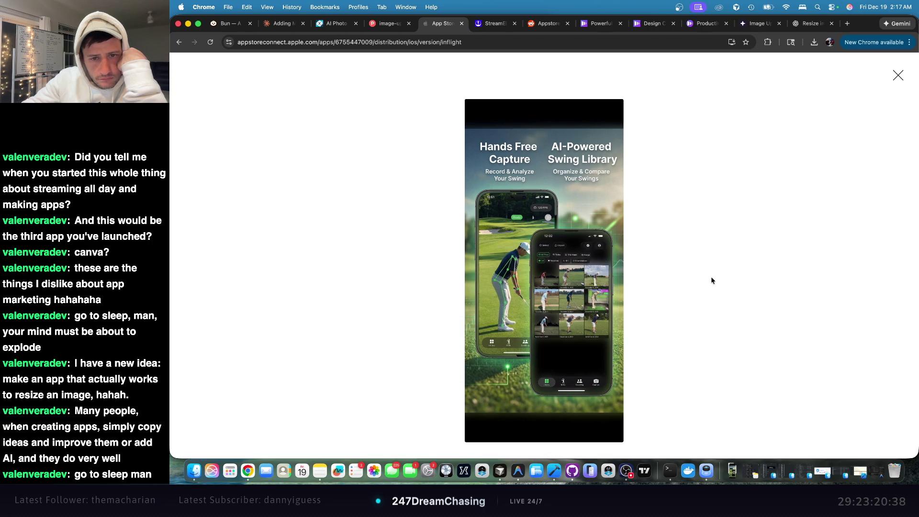
{"action": "left_click", "coordinate": [897, 74]}
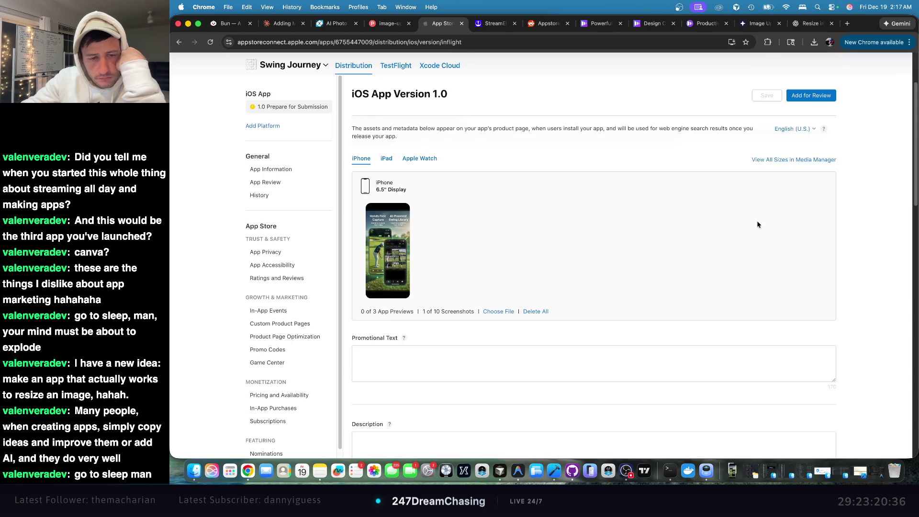
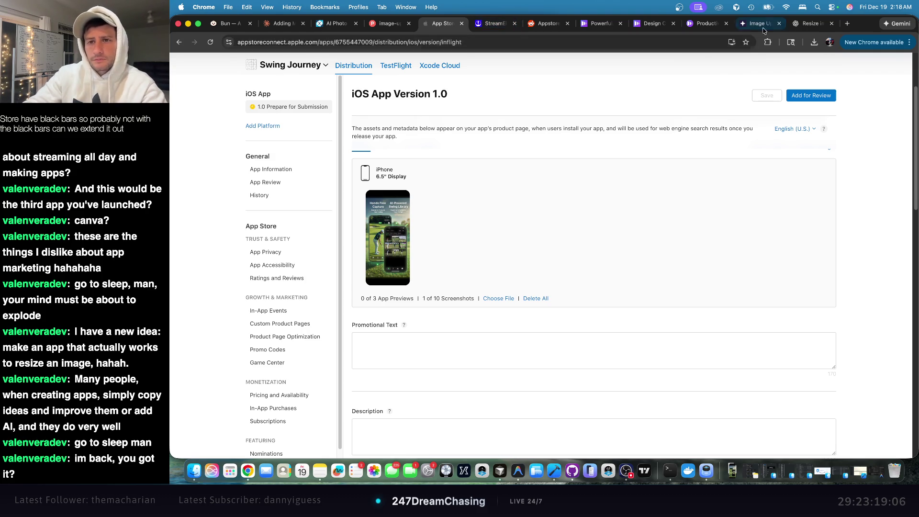
- Ask ChatGPT to extend the image out instead so it fills the full screen
{"action": "left_click", "coordinate": [809, 23]}
{"action": "left_click", "coordinate": [499, 429]}
{"action": "type", "text": "ca"}
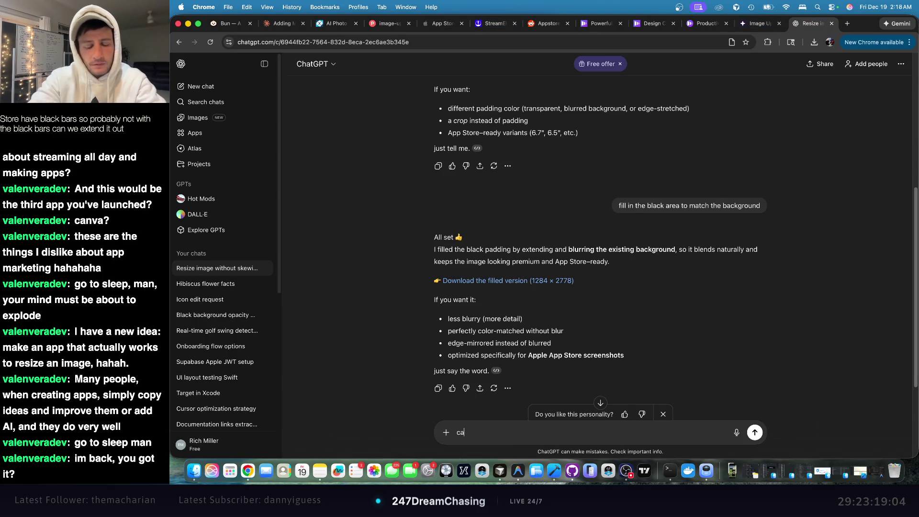
{"action": "key", "text": "BackSpace"}
{"action": "type", "text": "isntead of"}
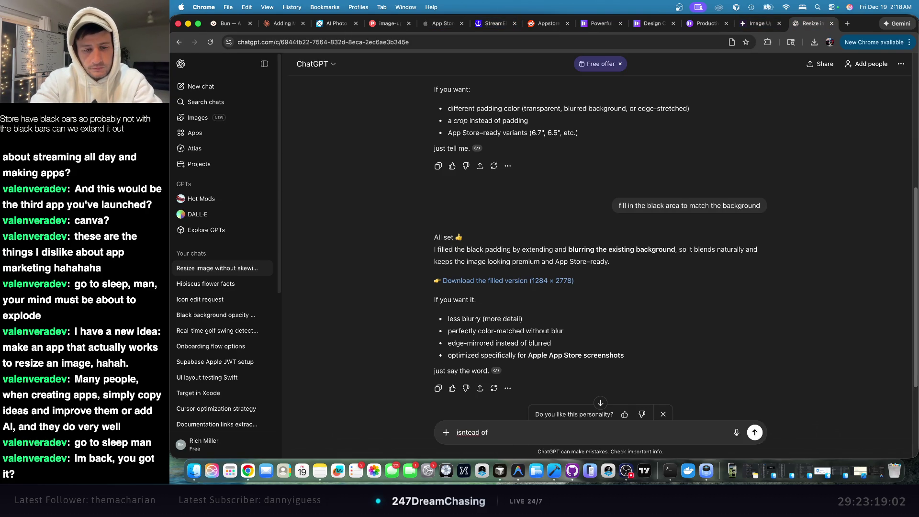
{"action": "key", "text": "BackSpace"}
{"action": "key", "text": "BackSpace"}
{"action": "key", "text": "BackSpace"}
{"action": "type", "text": "can "}
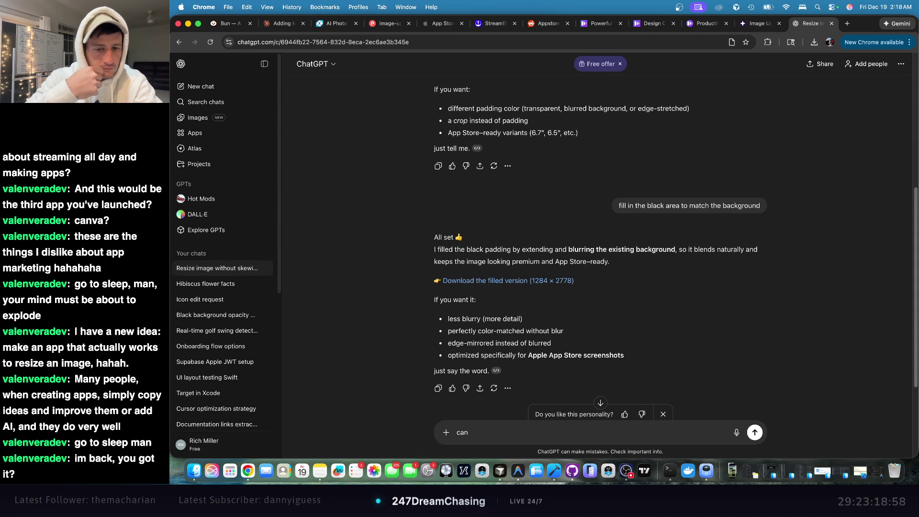
{"action": "type", "text": "we extend the image ou"}
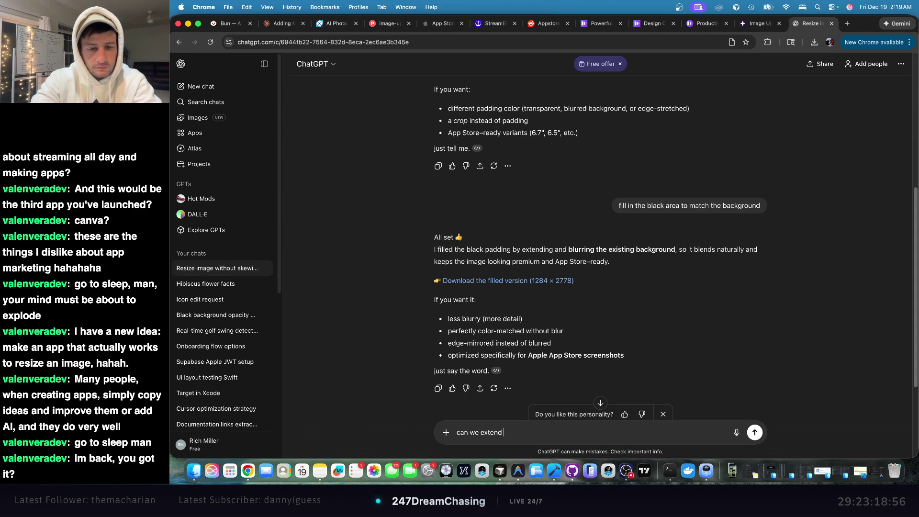
{"action": "type", "text": "out instead so"}
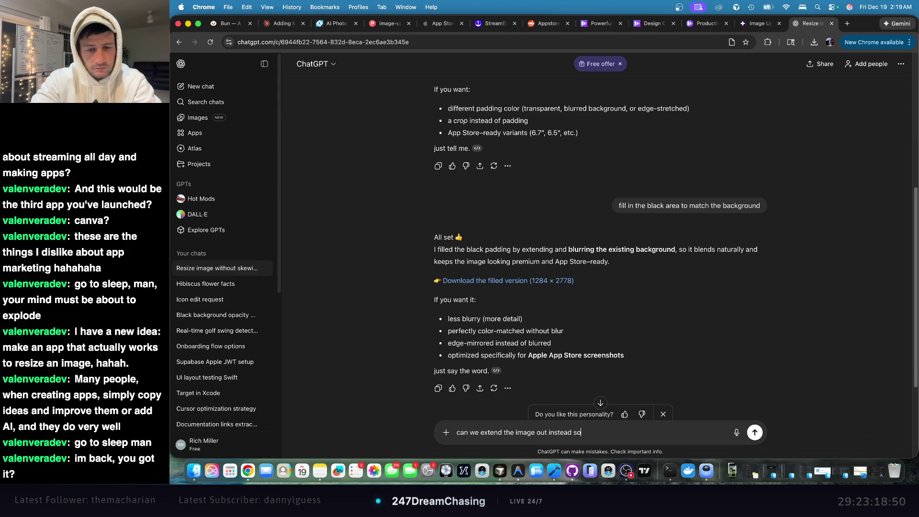
{"action": "type", "text": " it's full screen"}
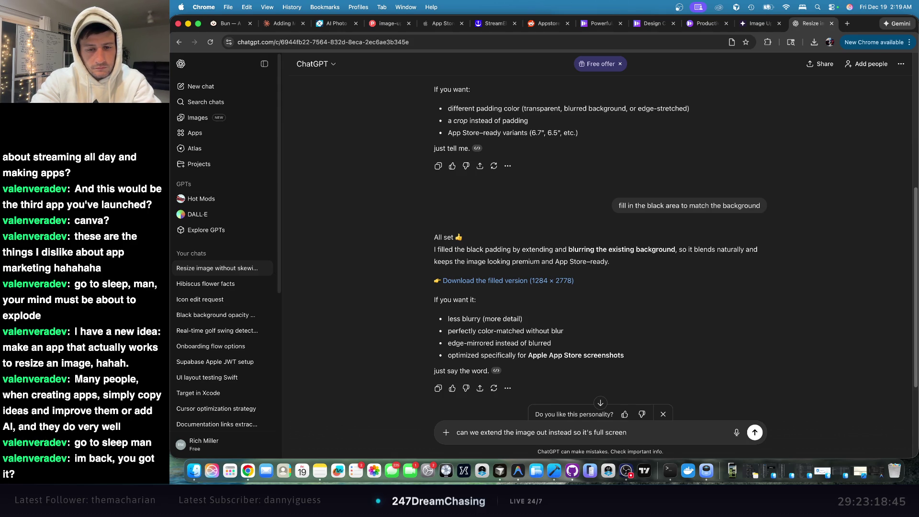
{"action": "key", "text": "Return"}
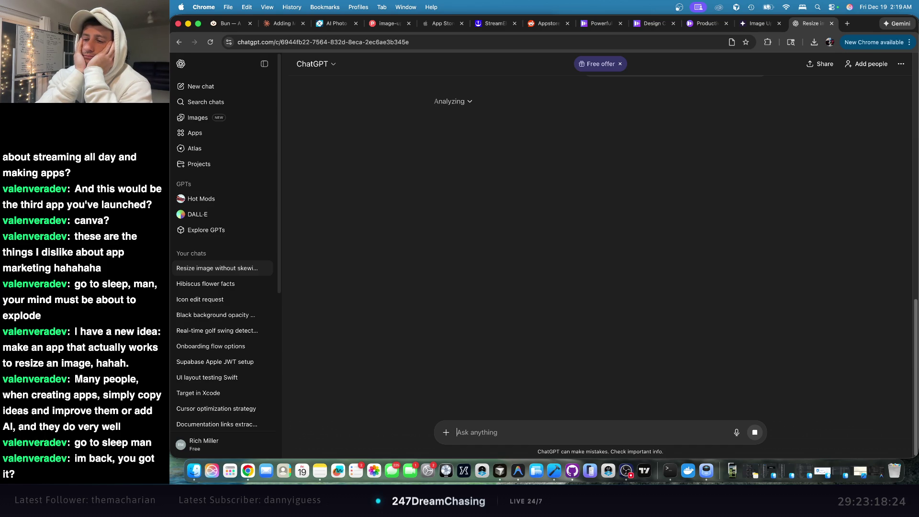
{"action": "left_click", "coordinate": [201, 444]}
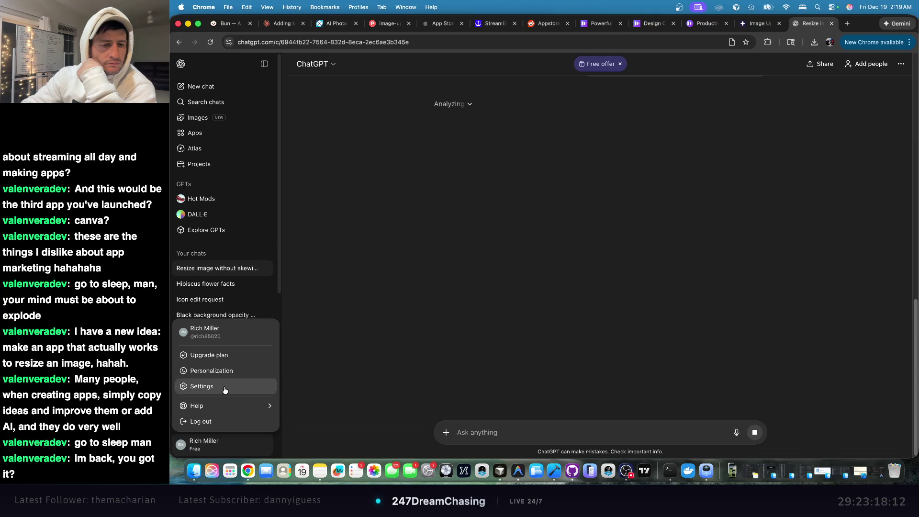
- Select the reply's bullet about extending edges to fill the 1284 × 2778 canvas
{"action": "mouse_move", "coordinate": [232, 407]}
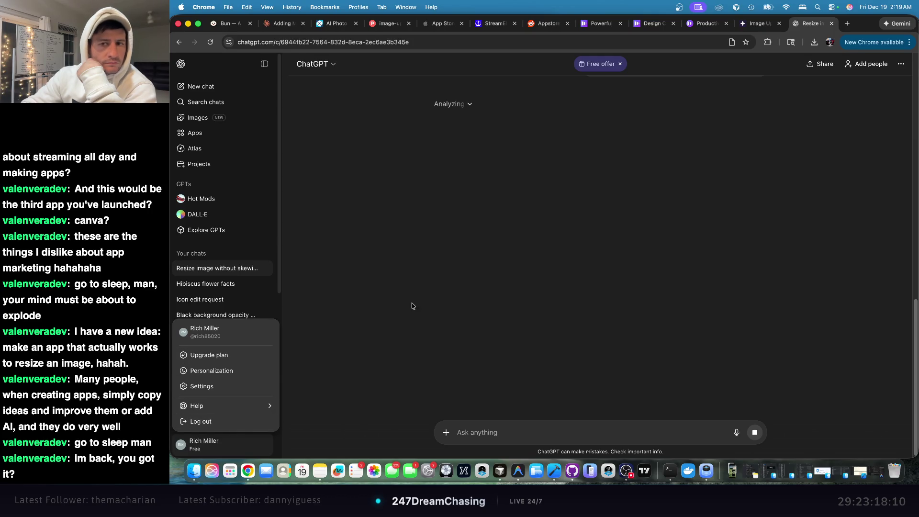
{"action": "key", "text": "Escape"}
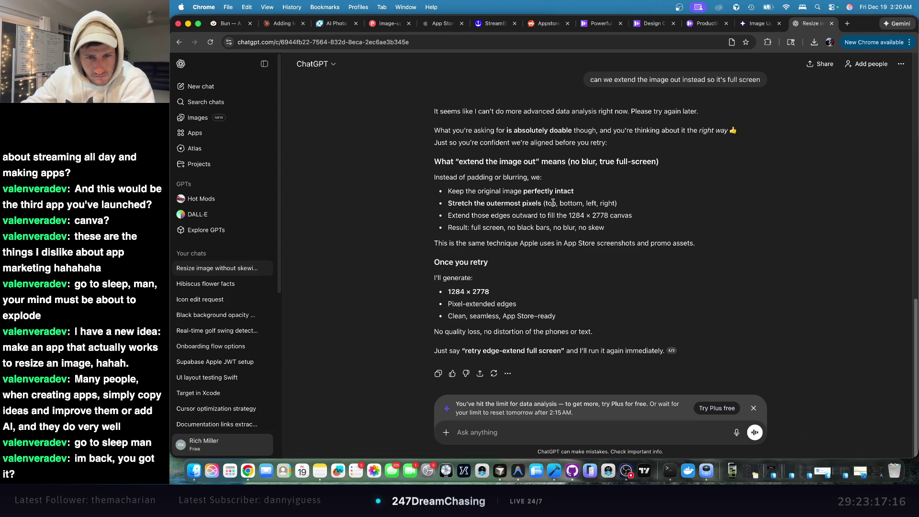
{"action": "triple_click", "coordinate": [554, 216]}
{"action": "key", "text": "super+c"}
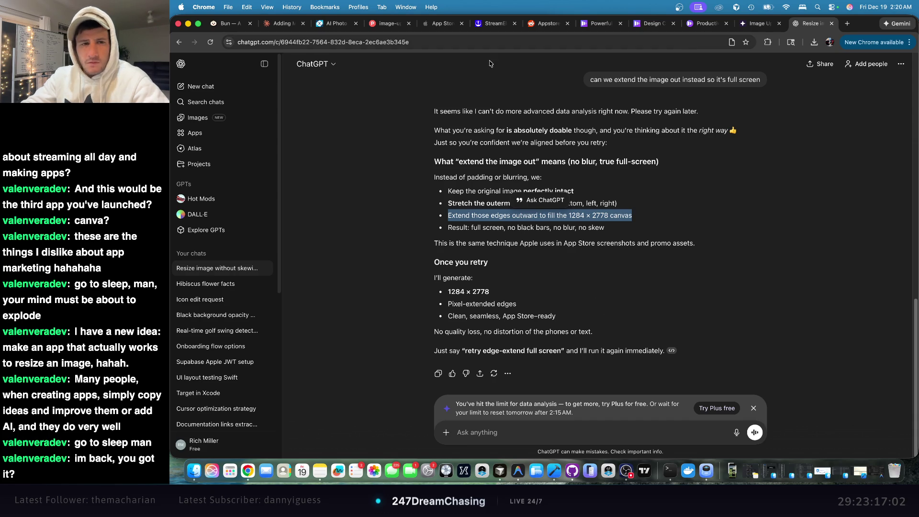
- Start logging out of ChatGPT but cancel to stay signed in
{"action": "left_click", "coordinate": [229, 446]}
{"action": "left_click", "coordinate": [206, 422]}
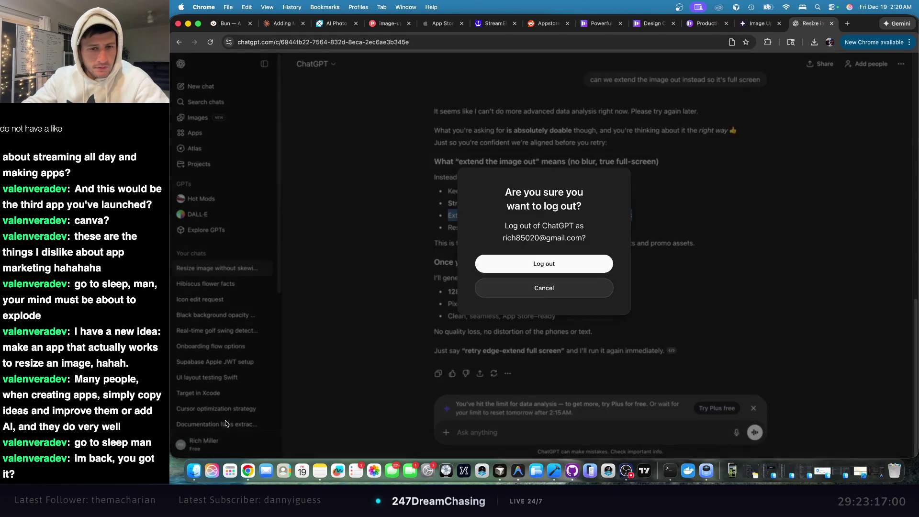
{"action": "left_click", "coordinate": [575, 288]}
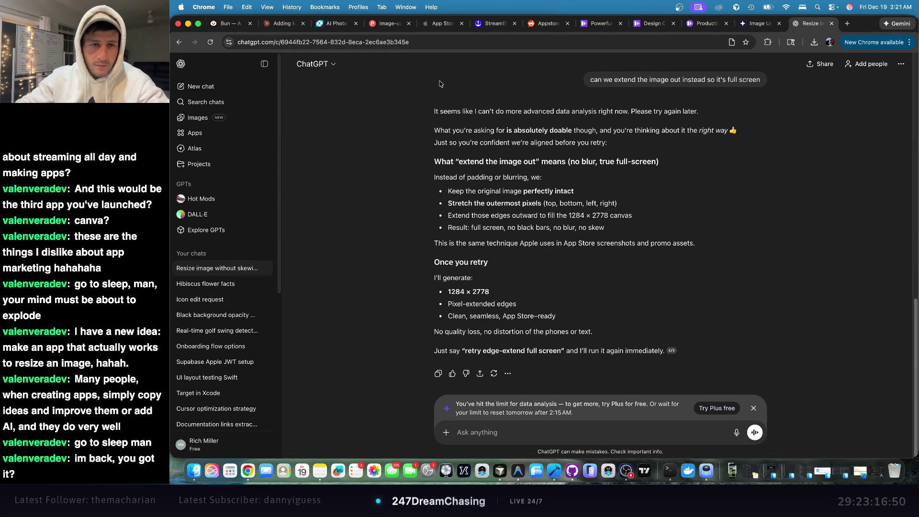
{"action": "left_click", "coordinate": [454, 48]}
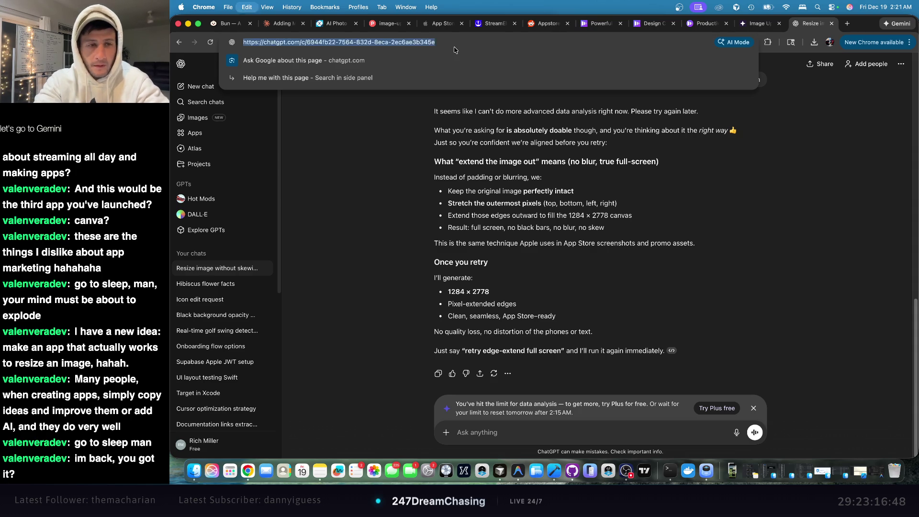
- Search for 'google gemini', open Gemini and choose Create image
{"action": "type", "text": "google a"}
{"action": "key", "text": "BackSpace"}
{"action": "key", "text": "BackSpace"}
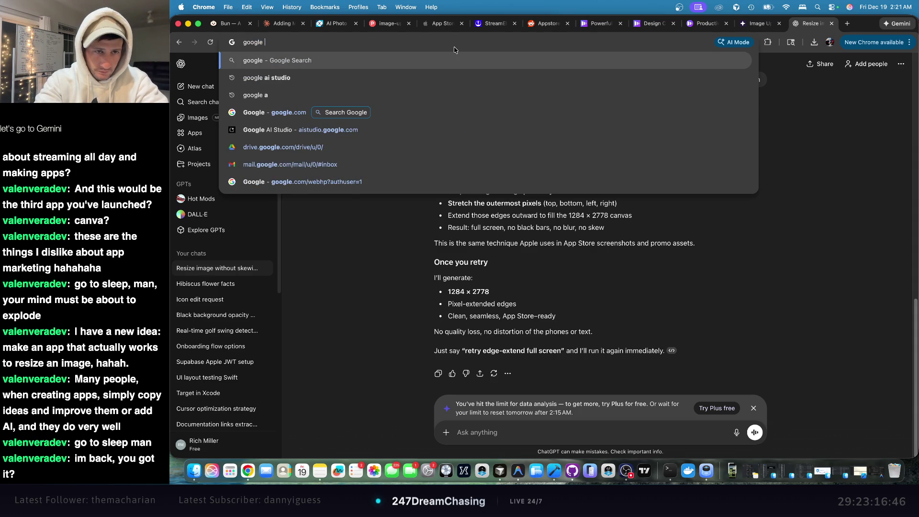
{"action": "type", "text": "gemini"}
{"action": "key", "text": "Return"}
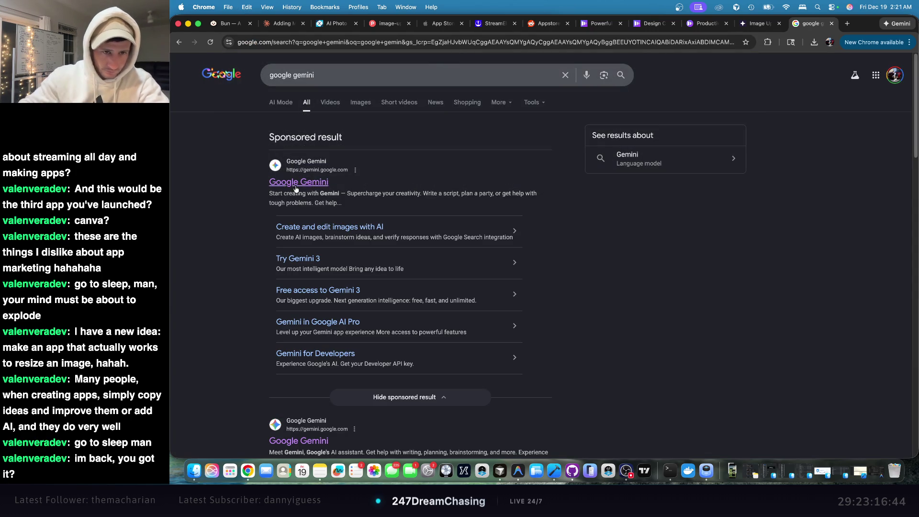
{"action": "left_click", "coordinate": [296, 187]}
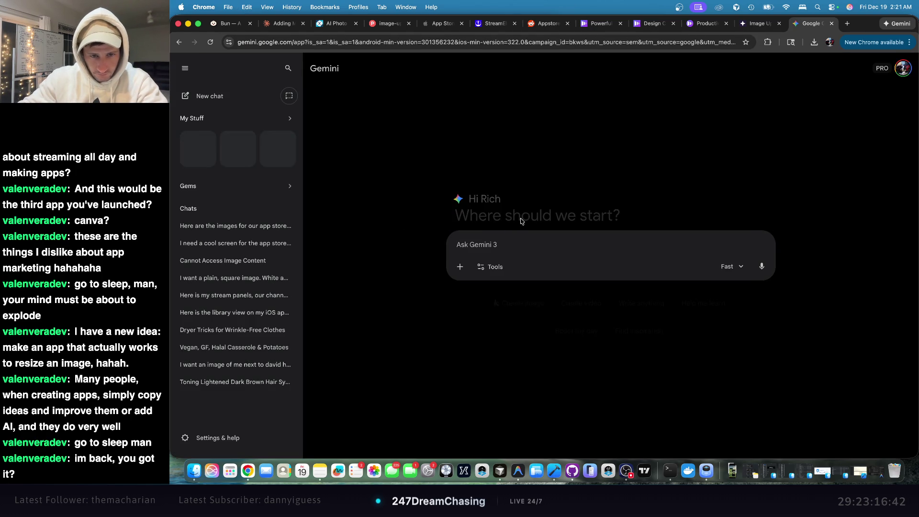
{"action": "left_click", "coordinate": [504, 302]}
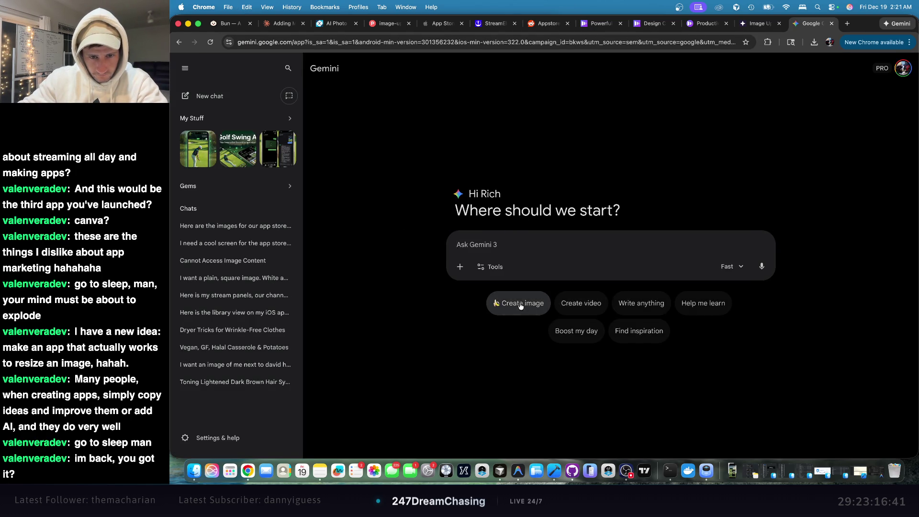
- Clear the prompt and attach the generated golf screenshot from the App Store Screens folder
{"action": "left_click", "coordinate": [550, 244]}
{"action": "key", "text": "super+v"}
{"action": "key", "text": "super+a"}
{"action": "key", "text": "BackSpace"}
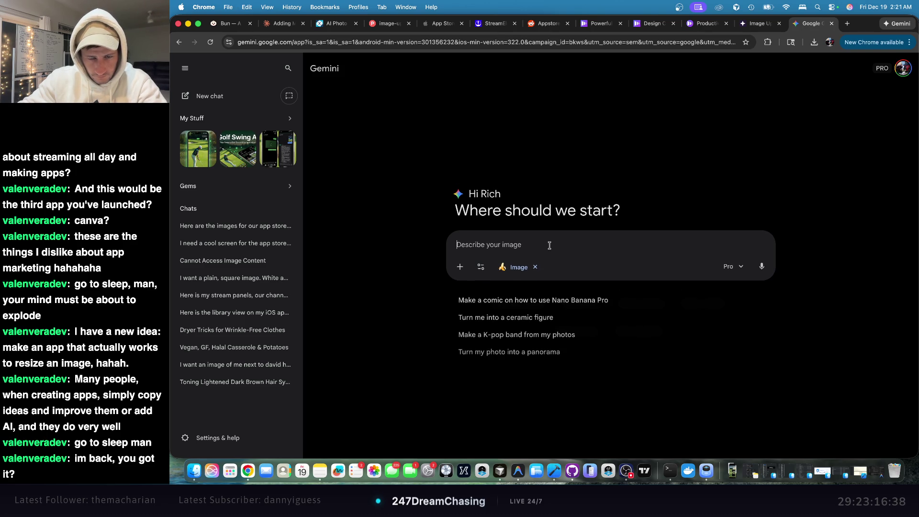
{"action": "left_click", "coordinate": [460, 267]}
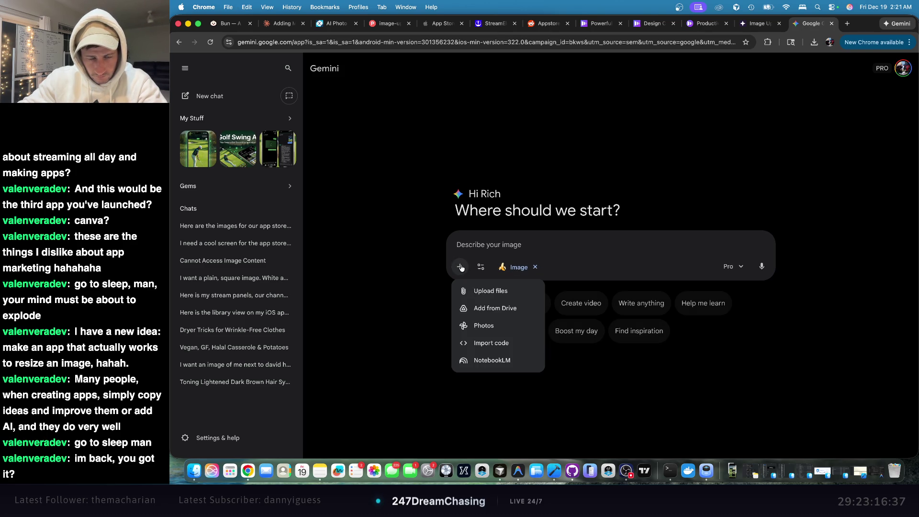
{"action": "left_click", "coordinate": [509, 293]}
{"action": "double_click", "coordinate": [486, 127]}
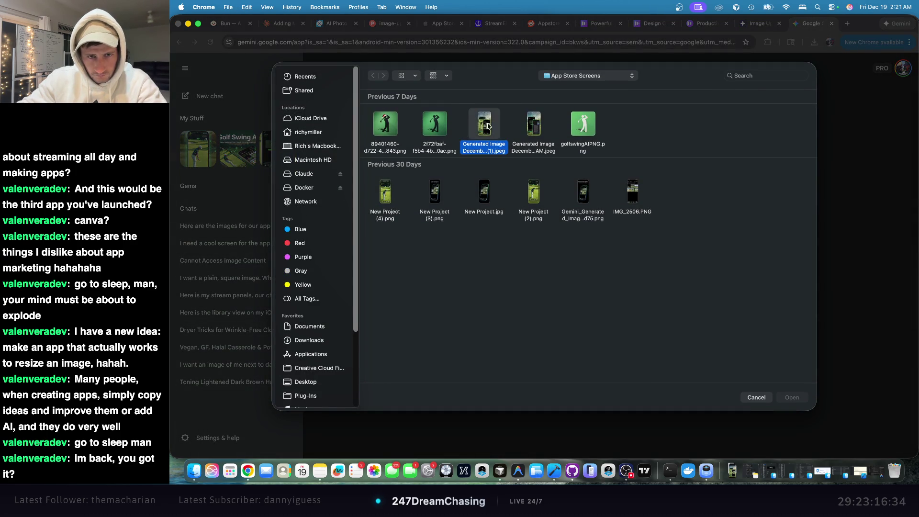
- Start the Gemini prompt with 'resize this' followed by the pasted 1284 × 2778 size
{"action": "type", "text": "re"}
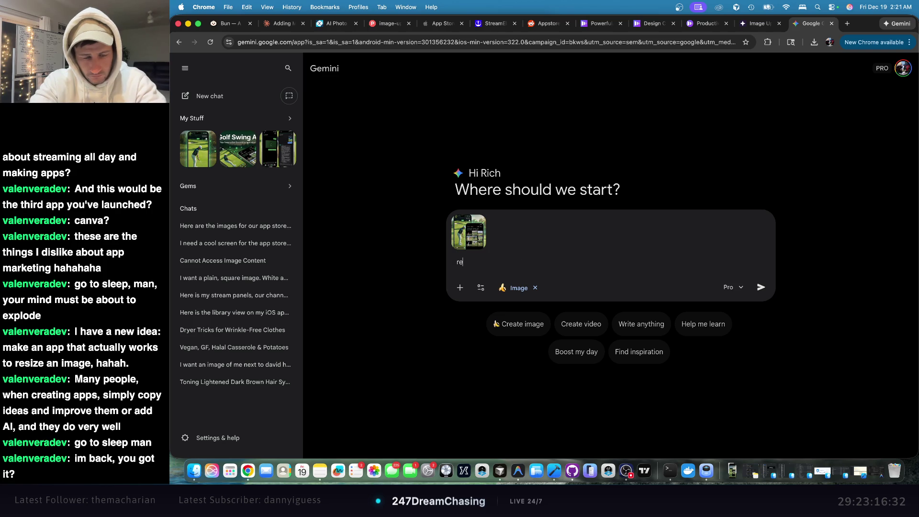
{"action": "type", "text": "size this"}
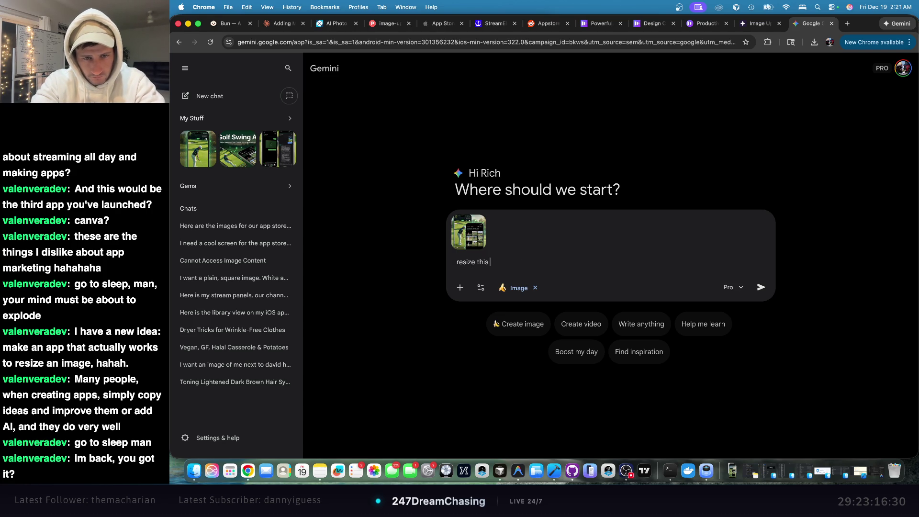
{"action": "key", "text": "super+v"}
{"action": "left_click_drag", "start_coordinate": [620, 256], "coordinate": [498, 255]}
{"action": "key", "text": "BackSpace"}
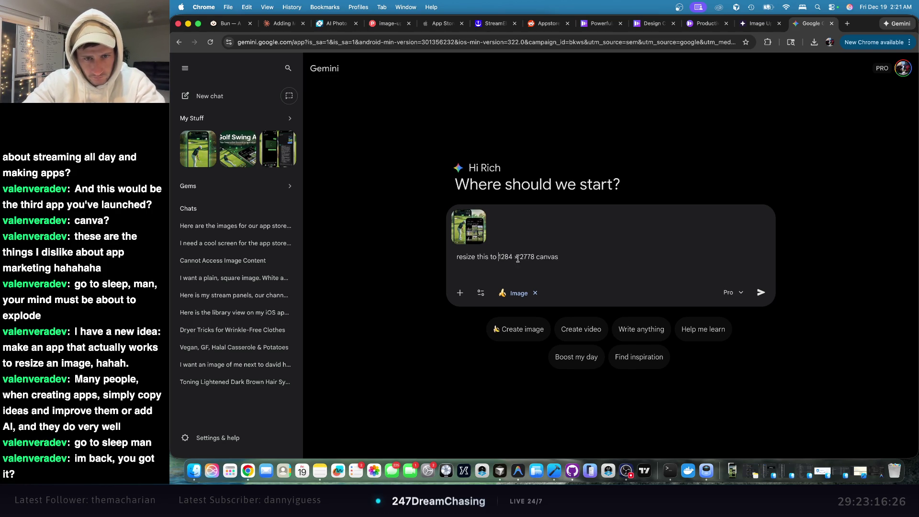
{"action": "left_click", "coordinate": [568, 257]}
{"action": "key", "text": "BackSpace"}
{"action": "key", "text": "BackSpace"}
{"action": "key", "text": "BackSpace"}
- Add 'maintain the aspect ratio of the image and extend the edges with a matching background' and send
{"action": "type", "text": ", maintain the as"}
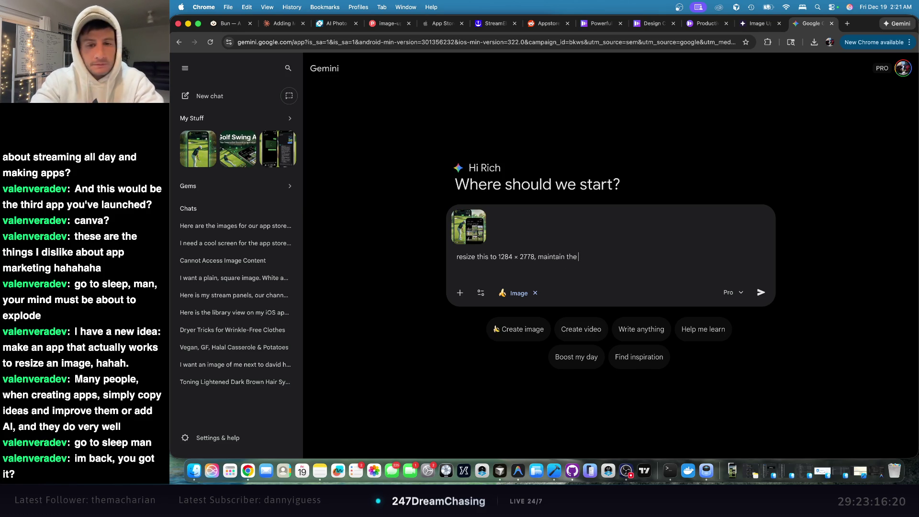
{"action": "type", "text": "pec ration"}
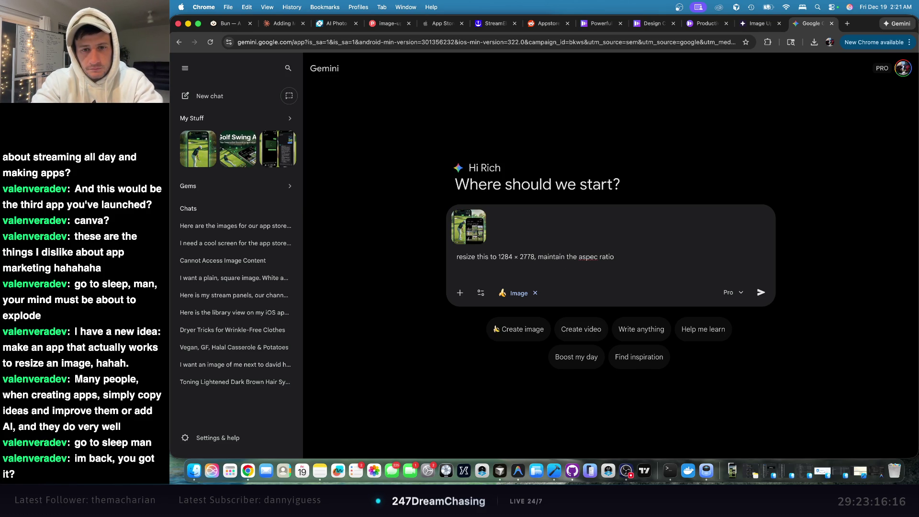
{"action": "key", "text": "BackSpace"}
{"action": "key", "text": "BackSpace"}
{"action": "key", "text": "BackSpace"}
{"action": "type", "text": "ratio of the iam"}
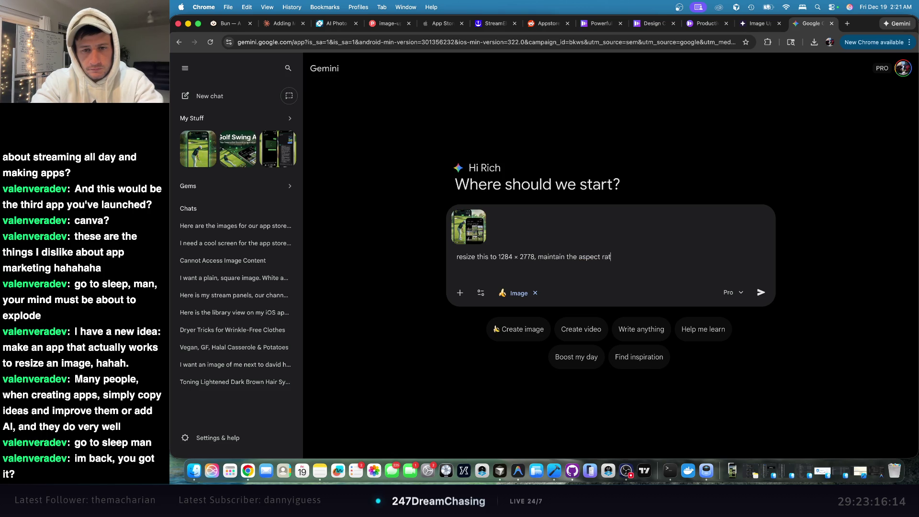
{"action": "key", "text": "BackSpace"}
{"action": "key", "text": "BackSpace"}
{"action": "type", "text": "mage and"}
{"action": "type", "text": " extan"}
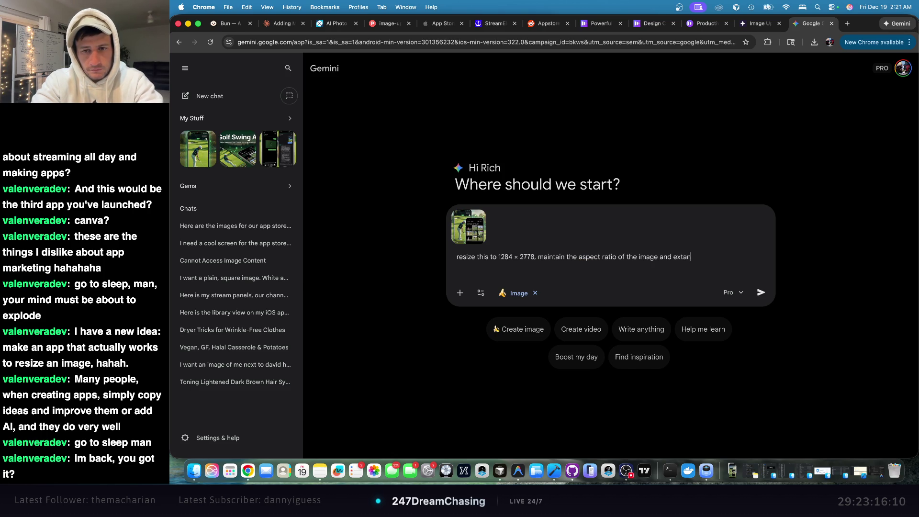
{"action": "type", "text": "d the"}
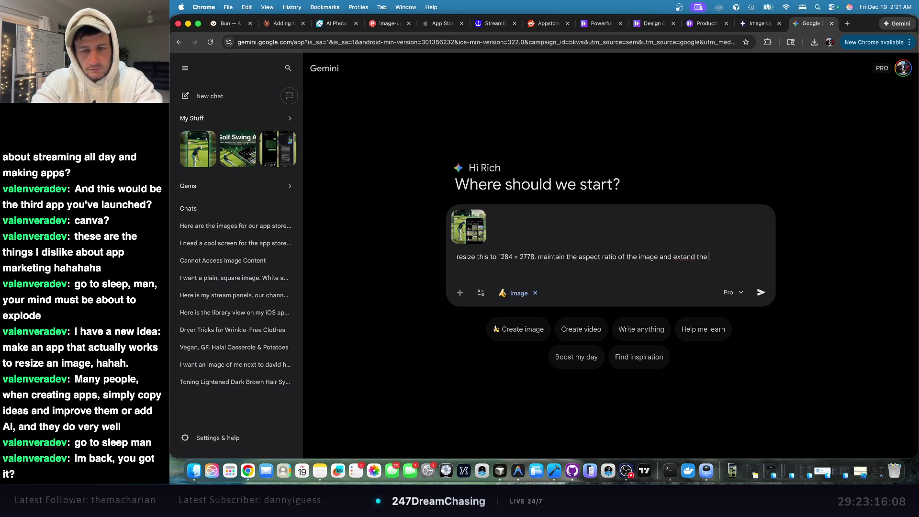
{"action": "key", "text": "BackSpace"}
{"action": "key", "text": "BackSpace"}
{"action": "key", "text": "BackSpace"}
{"action": "type", "text": "end th"}
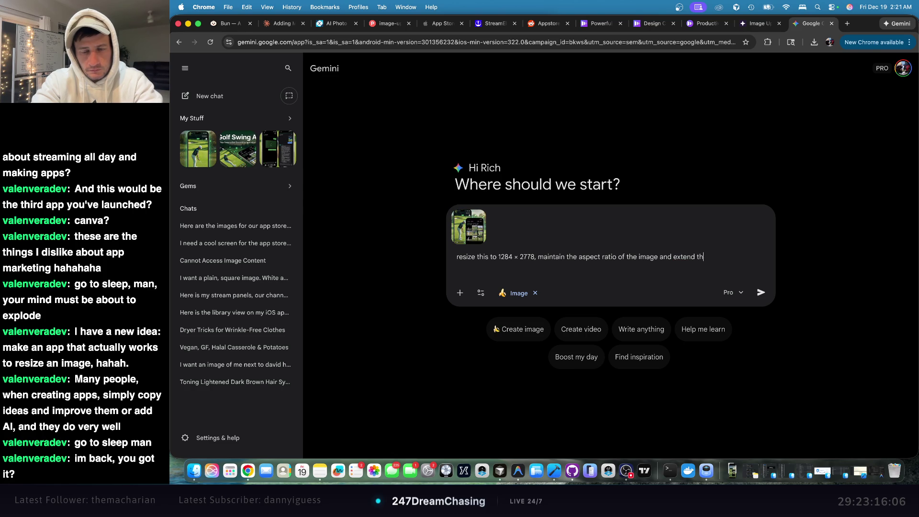
{"action": "type", "text": "e edges with "}
{"action": "type", "text": "ge"}
{"action": "key", "text": "BackSpace"}
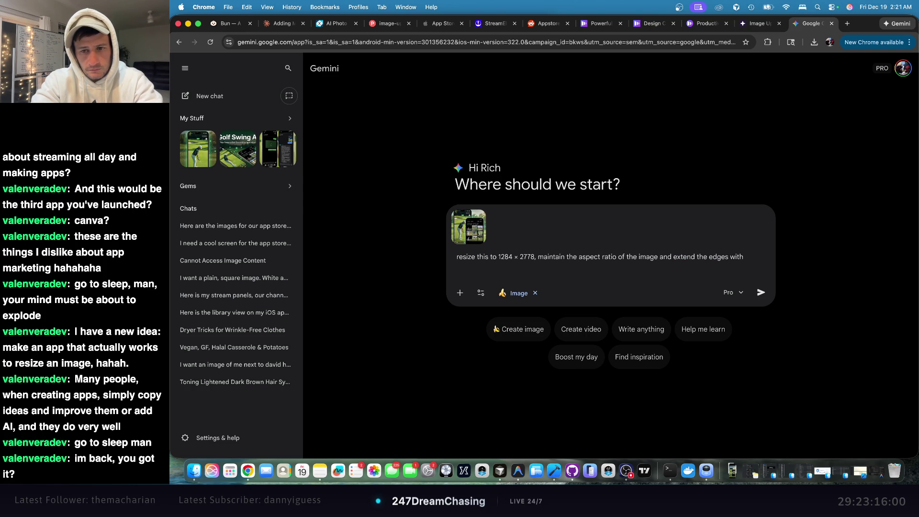
{"action": "type", "text": "a matching bac"}
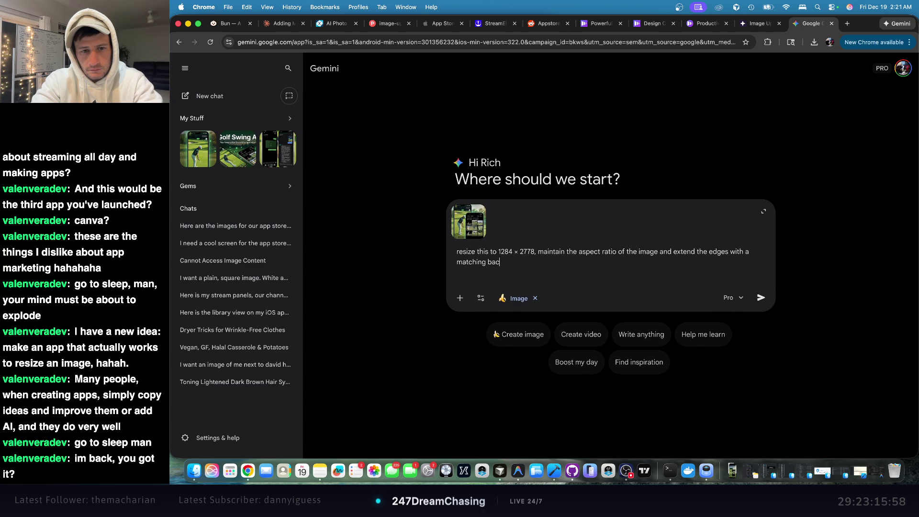
{"action": "type", "text": "kground"}
{"action": "key", "text": "Return"}
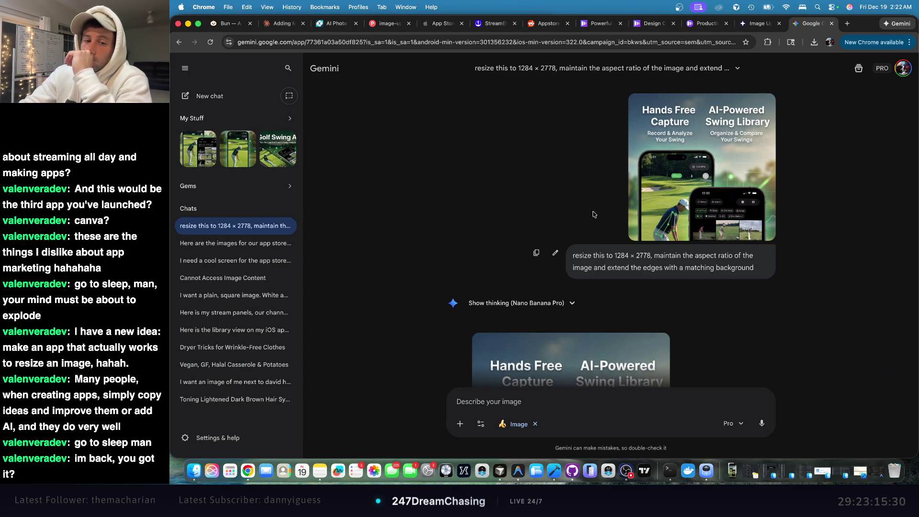
- Review Gemini's extended golf screenshot and download it at full size
{"action": "scroll", "coordinate": [599, 213], "scroll_direction": "down", "scroll_amount": 10}
{"action": "scroll", "coordinate": [606, 262], "scroll_direction": "up", "scroll_amount": 10}
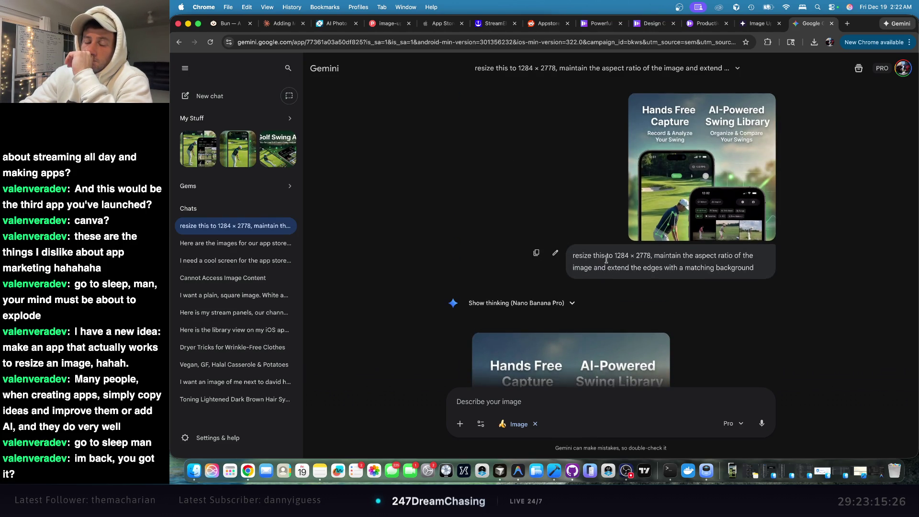
{"action": "scroll", "coordinate": [606, 259], "scroll_direction": "down", "scroll_amount": 6}
{"action": "scroll", "coordinate": [607, 263], "scroll_direction": "up", "scroll_amount": 4}
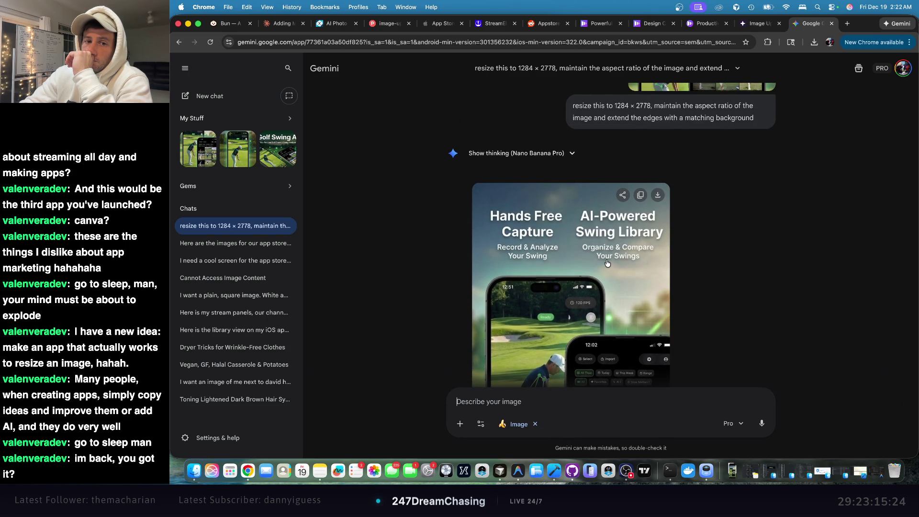
{"action": "left_click", "coordinate": [657, 195]}
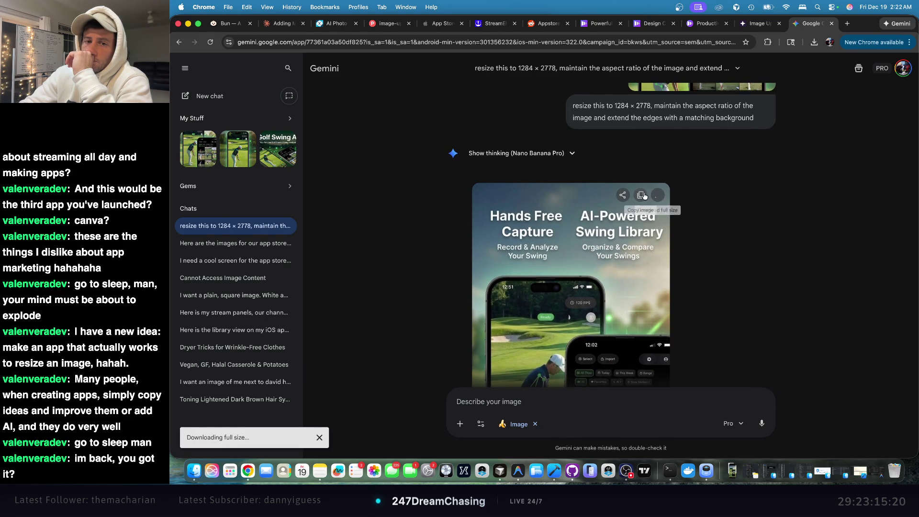
{"action": "scroll", "coordinate": [764, 228], "scroll_direction": "down", "scroll_amount": 5}
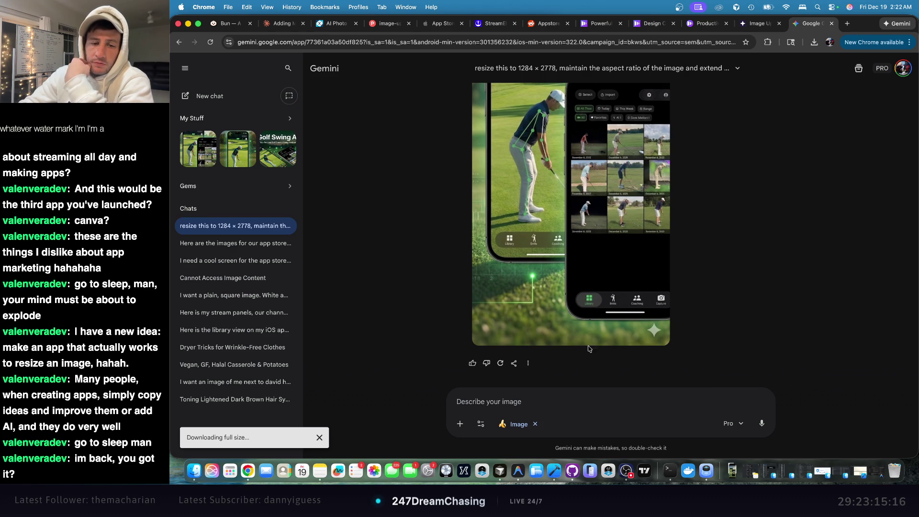
{"action": "left_click", "coordinate": [528, 365]}
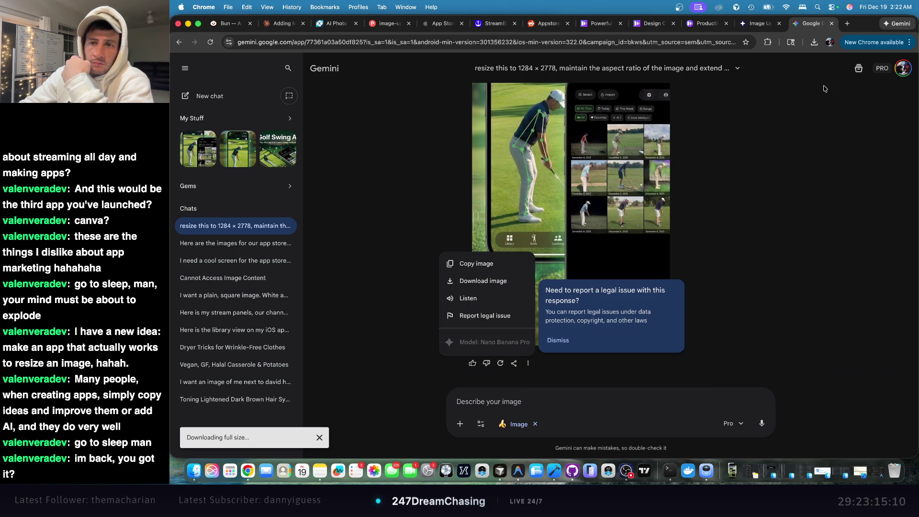
{"action": "left_click", "coordinate": [814, 42]}
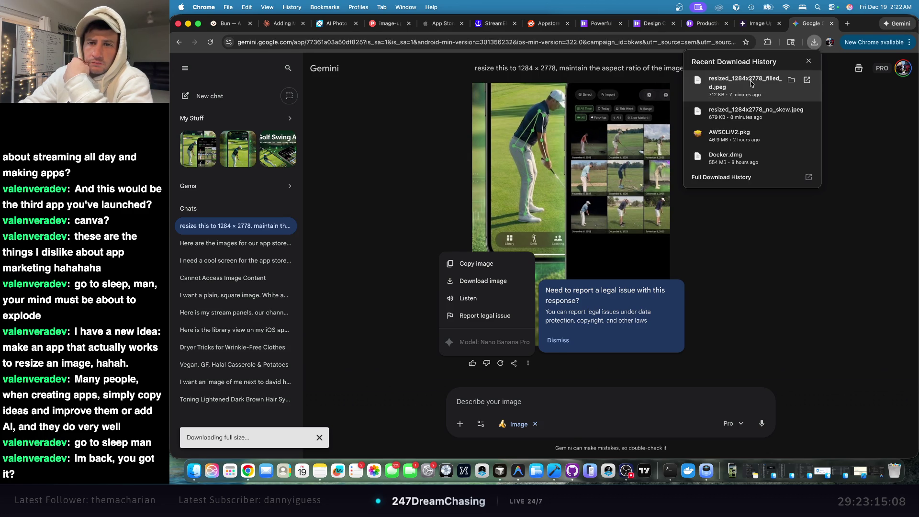
- Open the downloaded Gemini_Generated PNG in Preview, then return to Chrome
{"action": "left_click", "coordinate": [753, 84]}
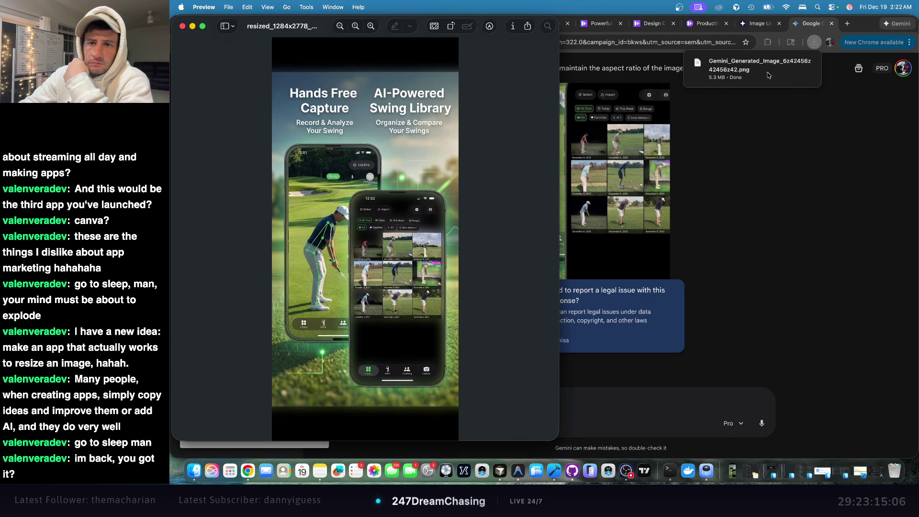
{"action": "left_click", "coordinate": [761, 72]}
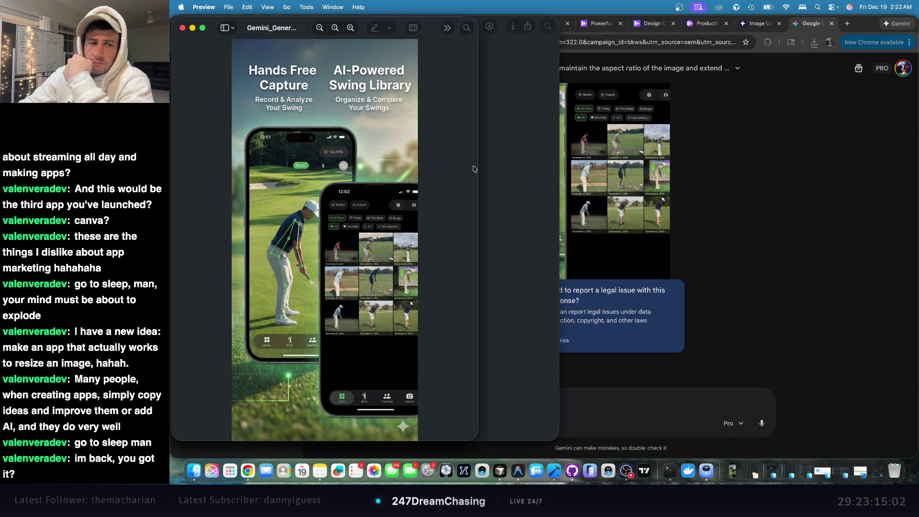
{"action": "left_click", "coordinate": [765, 30]}
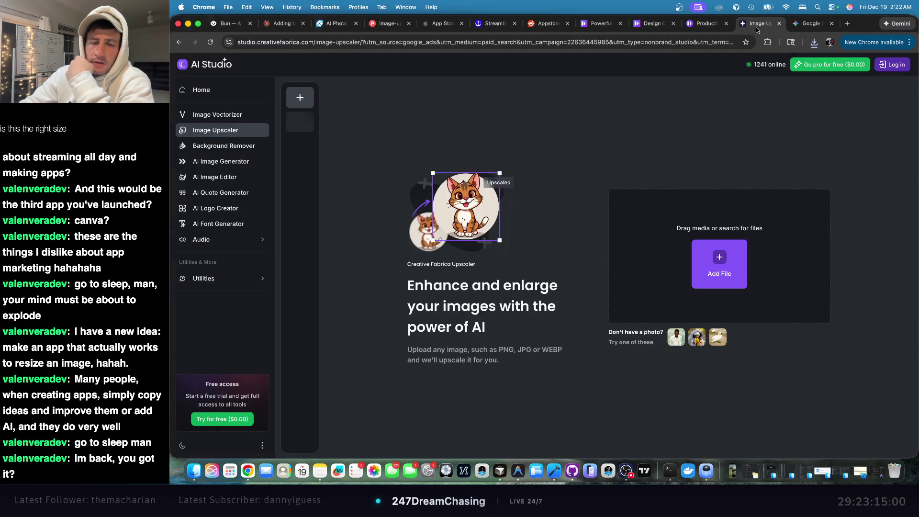
- In the App Store Connect tab, delete all existing iPhone screenshots
{"action": "left_click", "coordinate": [708, 28]}
{"action": "left_click", "coordinate": [646, 29]}
{"action": "left_click", "coordinate": [598, 29]}
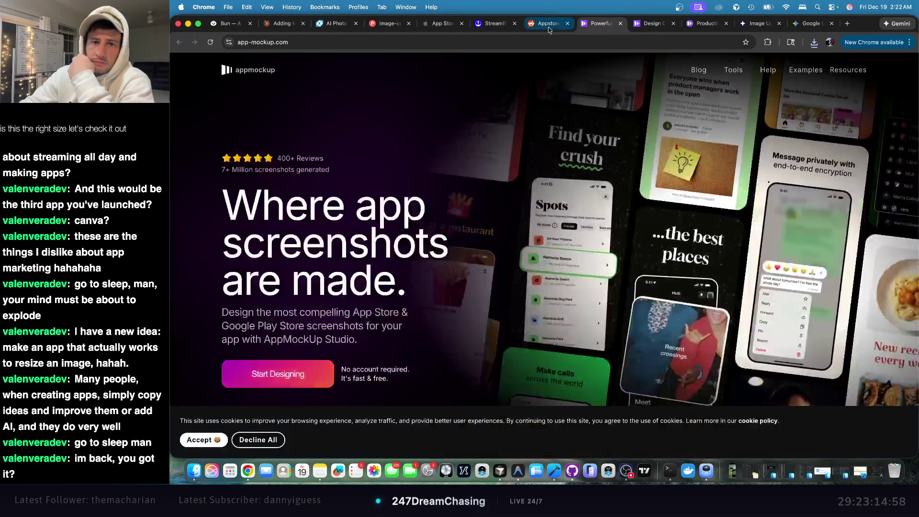
{"action": "left_click", "coordinate": [547, 30]}
{"action": "left_click", "coordinate": [496, 31]}
{"action": "left_click", "coordinate": [444, 25]}
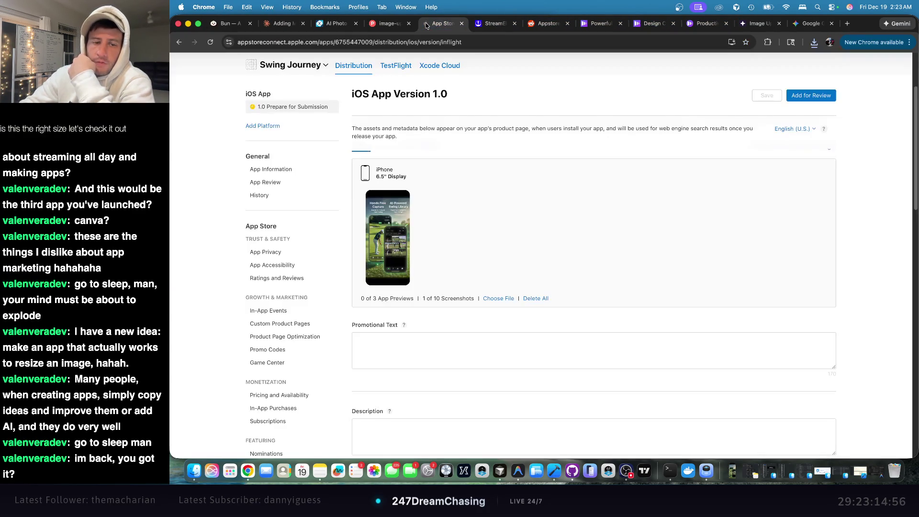
{"action": "left_click", "coordinate": [536, 298]}
{"action": "left_click", "coordinate": [673, 286]}
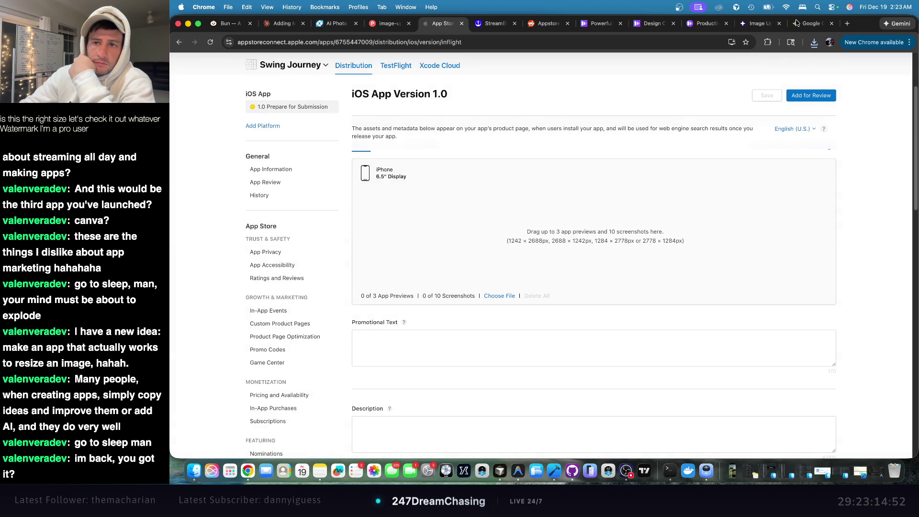
- Upload the downloaded PNG, which is rejected for wrong dimensions, then reopen it in Preview
{"action": "left_click", "coordinate": [814, 42]}
{"action": "left_click_drag", "start_coordinate": [704, 124], "coordinate": [520, 228]}
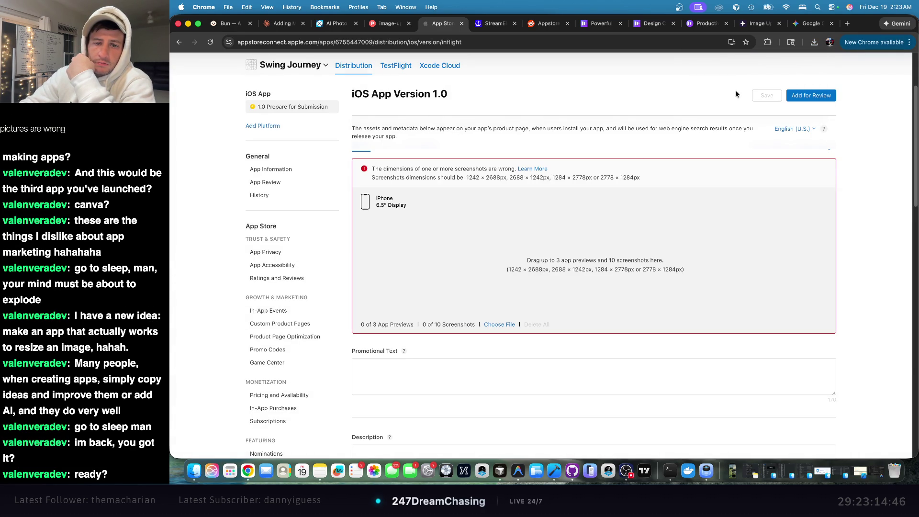
{"action": "left_click", "coordinate": [814, 43]}
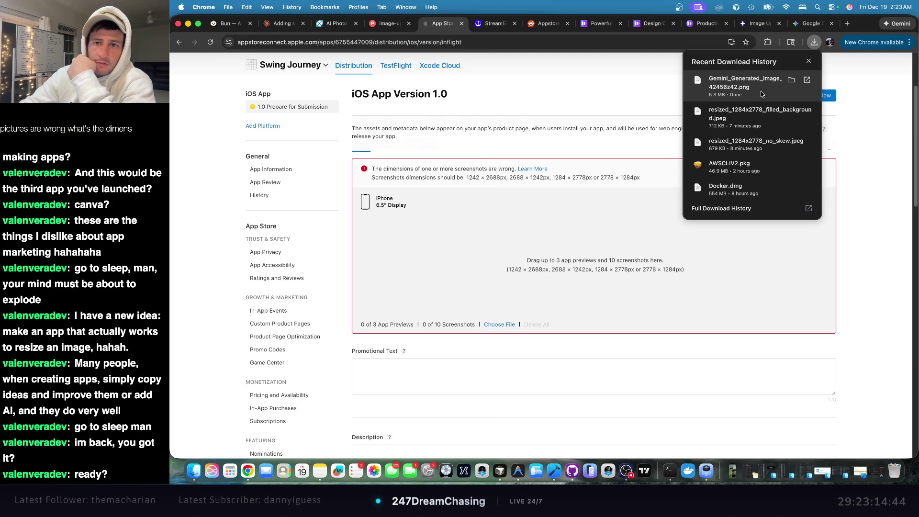
{"action": "left_click", "coordinate": [773, 86]}
{"action": "right_click", "coordinate": [404, 154]}
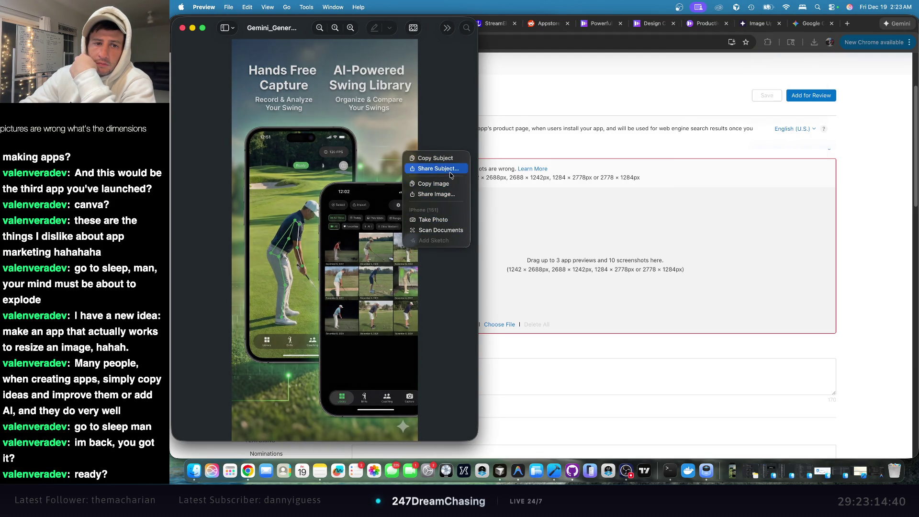
- Open Preview's Adjust Size settings and switch the units to pixels
{"action": "left_click", "coordinate": [216, 38]}
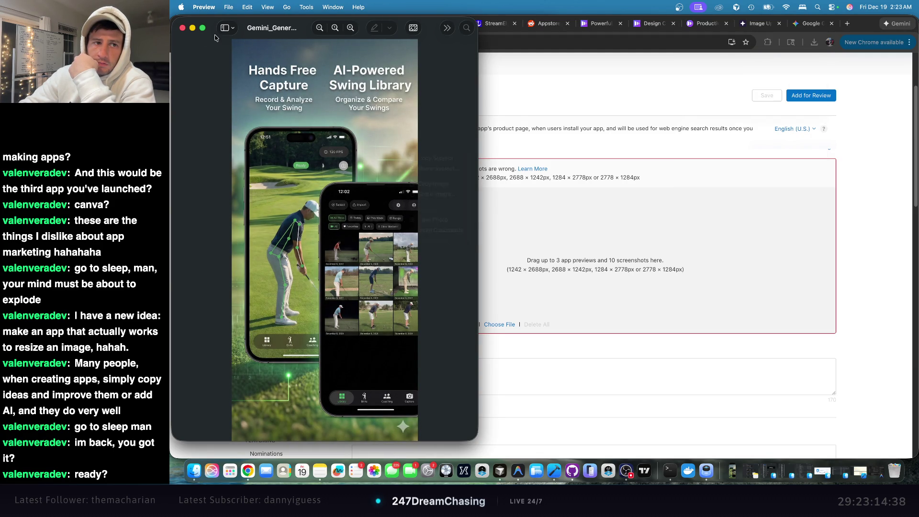
{"action": "left_click", "coordinate": [247, 7]}
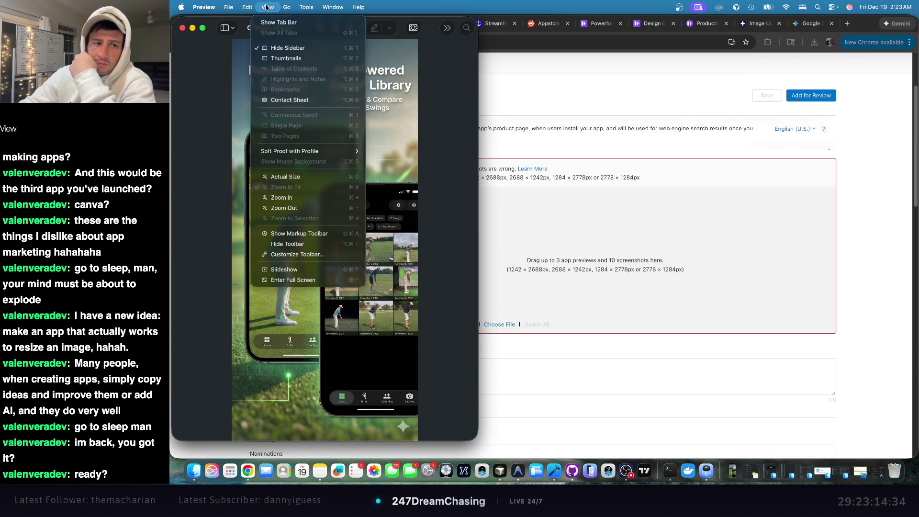
{"action": "mouse_move", "coordinate": [332, 3]}
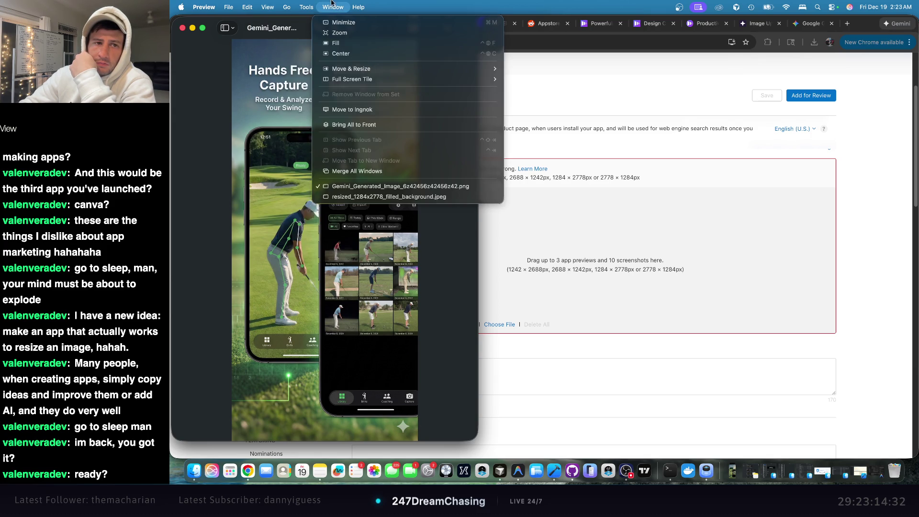
{"action": "left_click", "coordinate": [337, 58]}
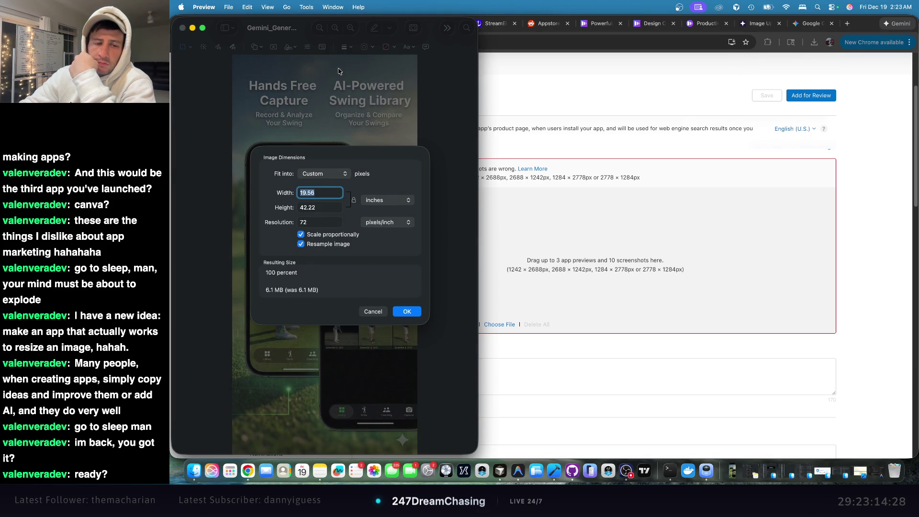
{"action": "left_click", "coordinate": [394, 201]}
{"action": "left_click", "coordinate": [388, 180]}
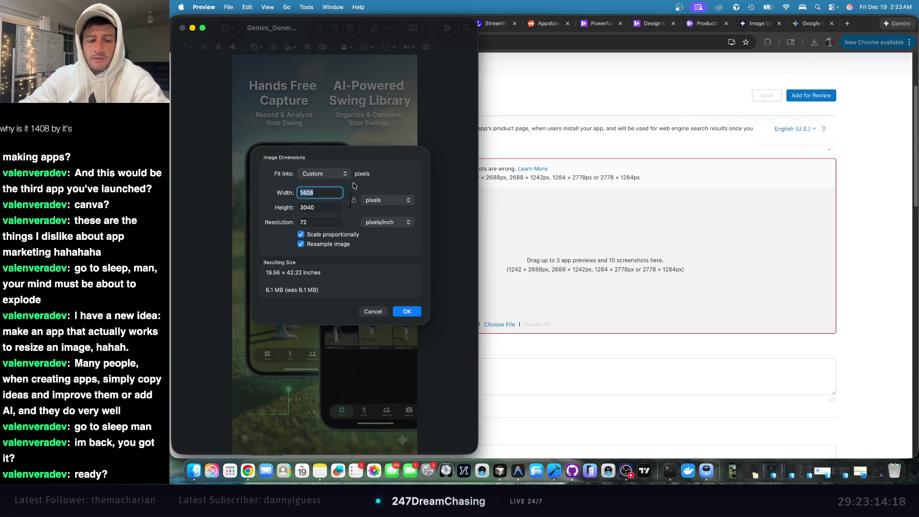
- Turn off proportional scaling and resize the image to 1284 × 2778 pixels
{"action": "type", "text": "1242"}
{"action": "key", "text": "Tab"}
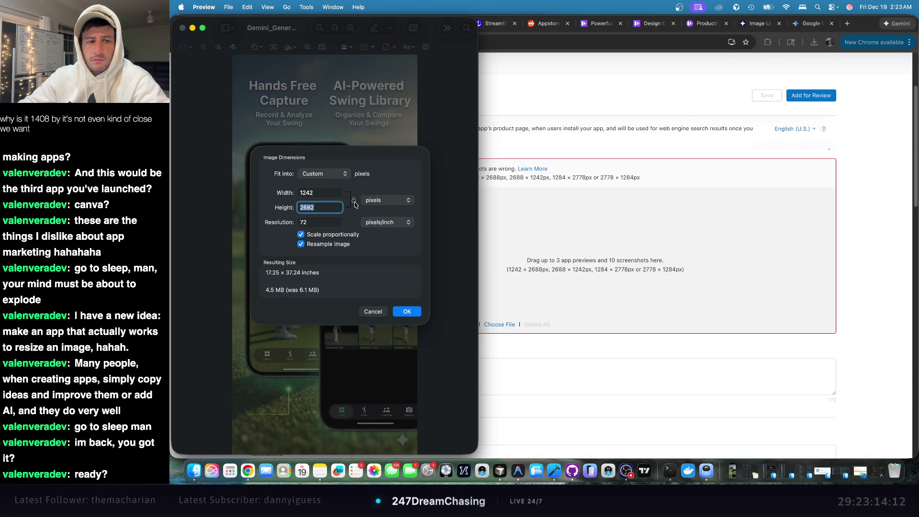
{"action": "left_click", "coordinate": [325, 234]}
{"action": "left_click", "coordinate": [326, 207]}
{"action": "double_click", "coordinate": [326, 207]}
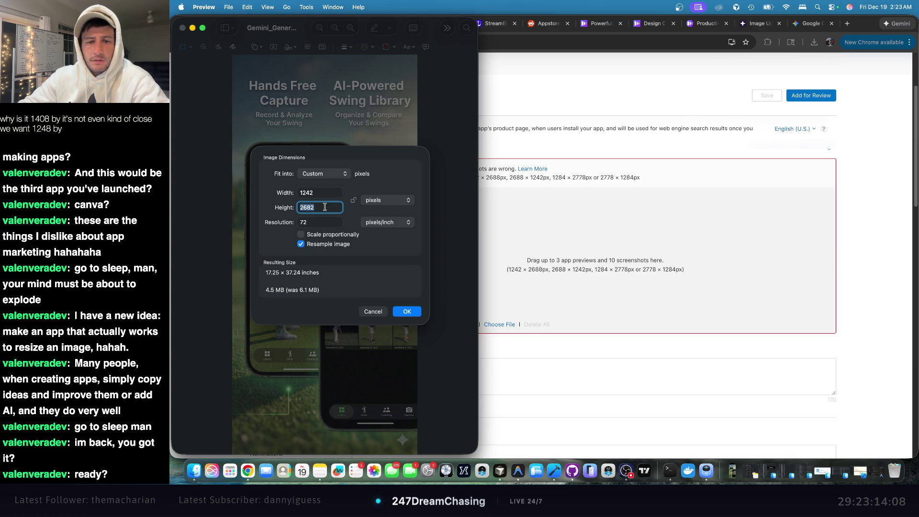
{"action": "double_click", "coordinate": [319, 193]}
{"action": "type", "text": "12"}
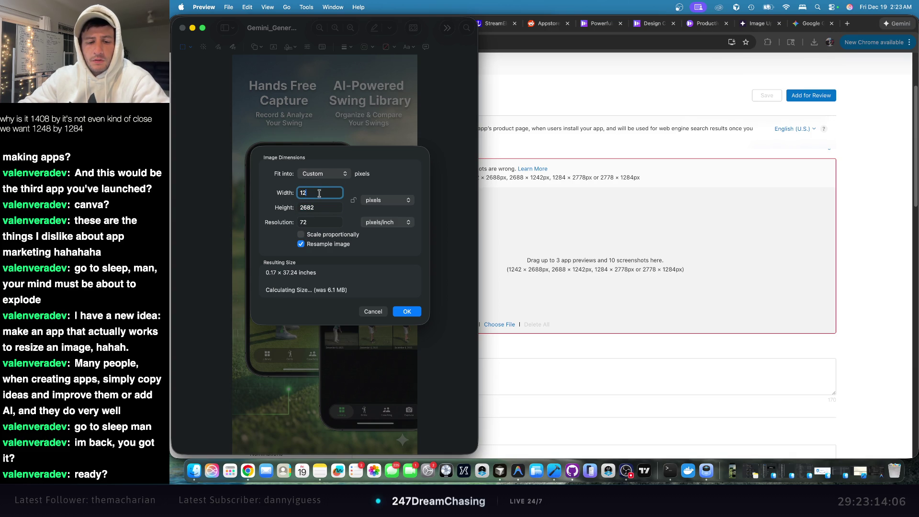
{"action": "type", "text": "84"}
{"action": "double_click", "coordinate": [316, 207]}
{"action": "type", "text": "2778"}
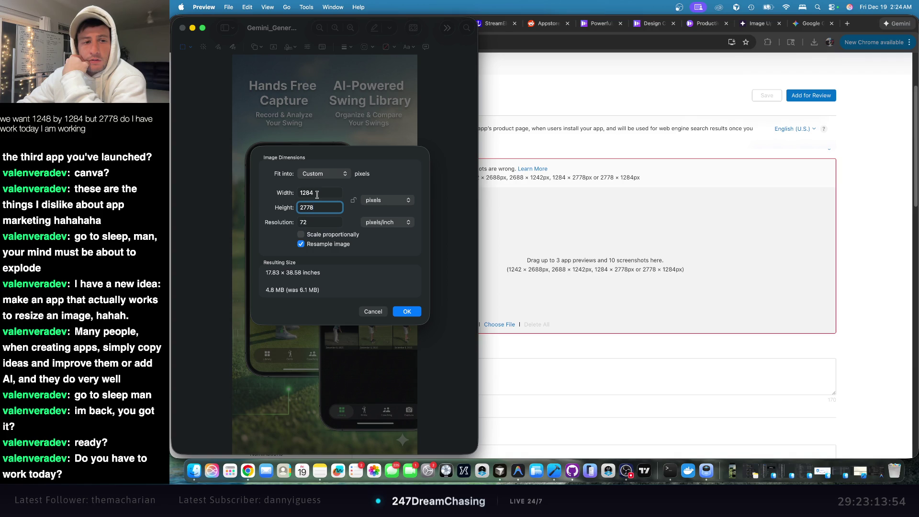
{"action": "left_click", "coordinate": [414, 313]}
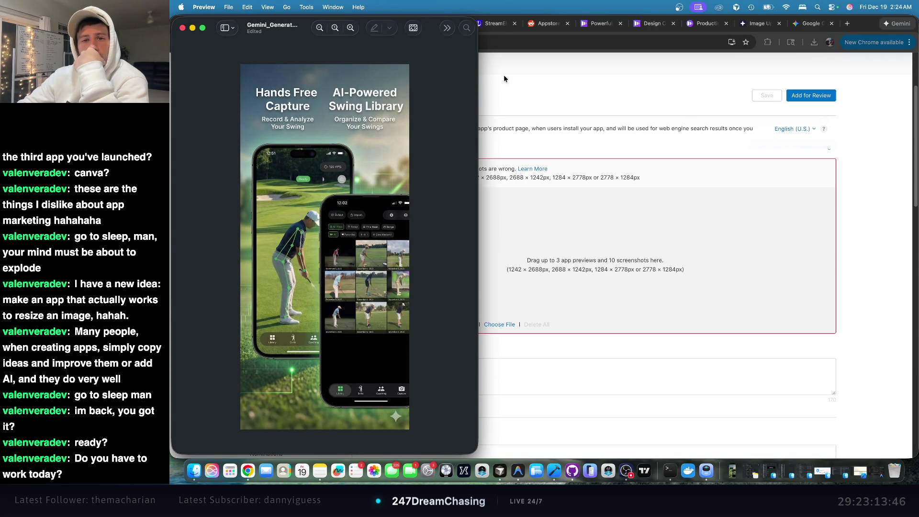
- Upload the resized 1284 × 2778 screenshot to the iPhone 6.5" slot and check its enlarged preview
{"action": "left_click", "coordinate": [821, 47]}
{"action": "left_click", "coordinate": [815, 42]}
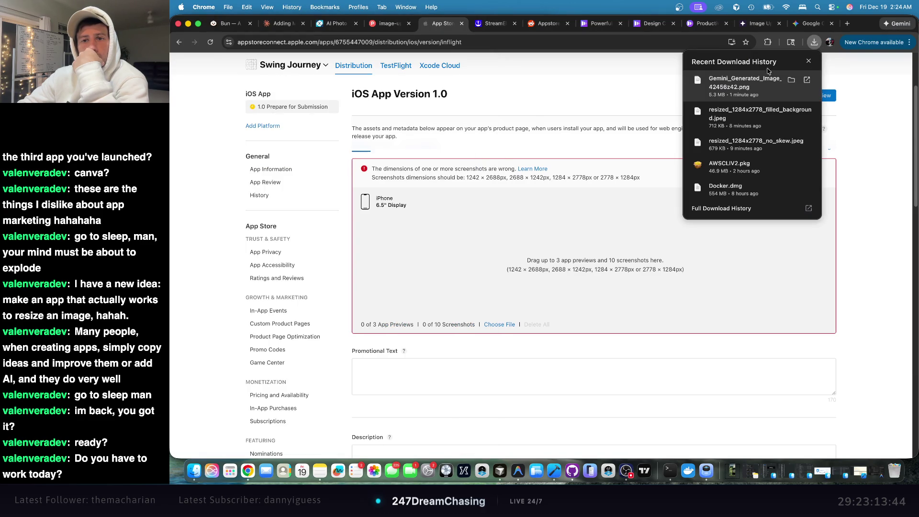
{"action": "left_click_drag", "start_coordinate": [759, 91], "coordinate": [535, 245]}
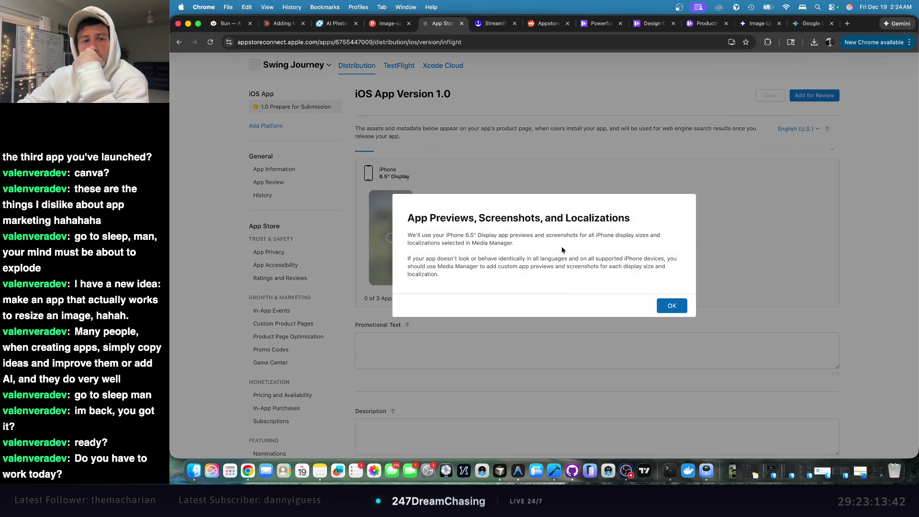
{"action": "left_click", "coordinate": [673, 306]}
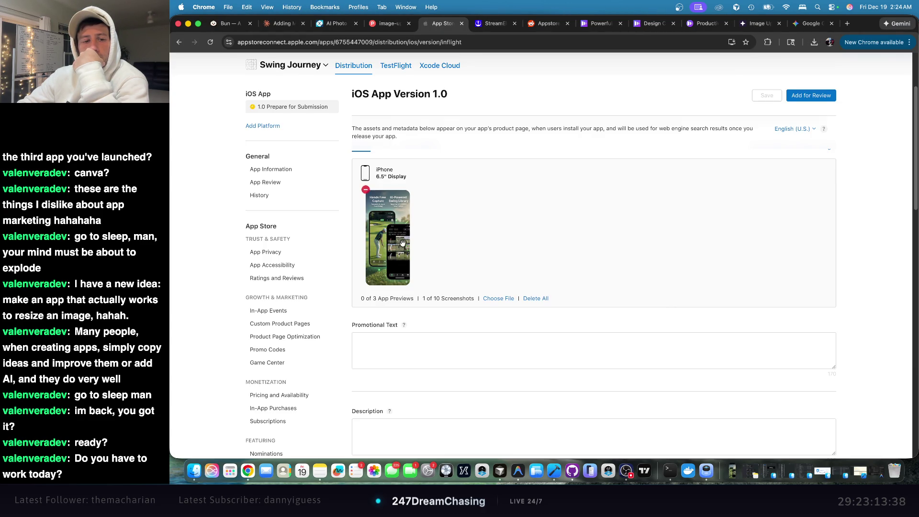
{"action": "left_click", "coordinate": [402, 243]}
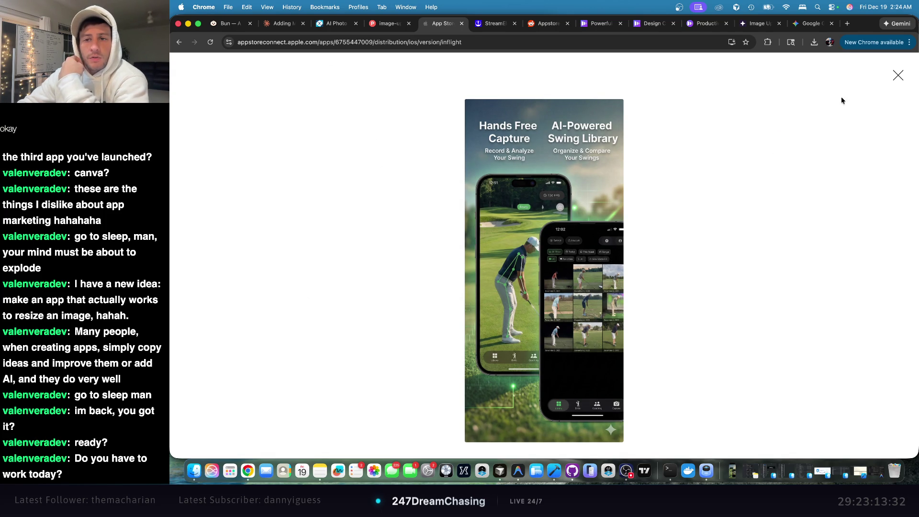
{"action": "left_click", "coordinate": [897, 77]}
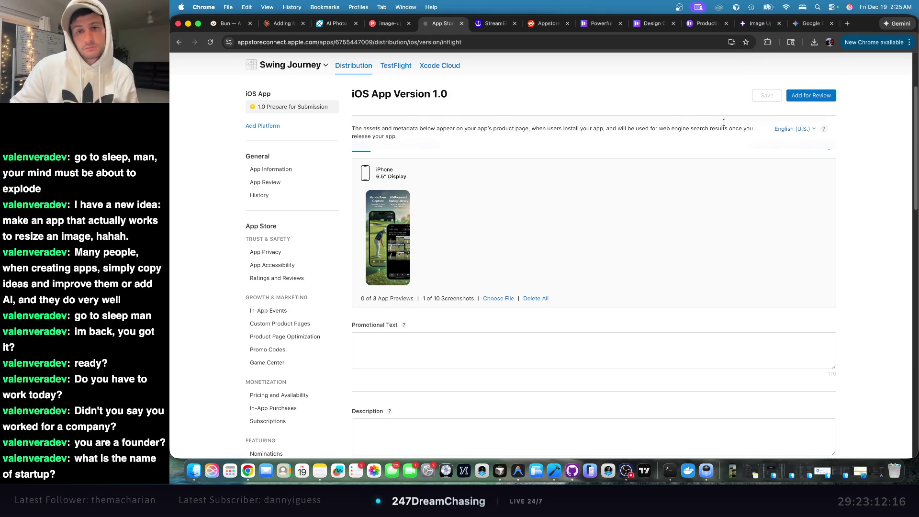
{"action": "left_click", "coordinate": [703, 24]}
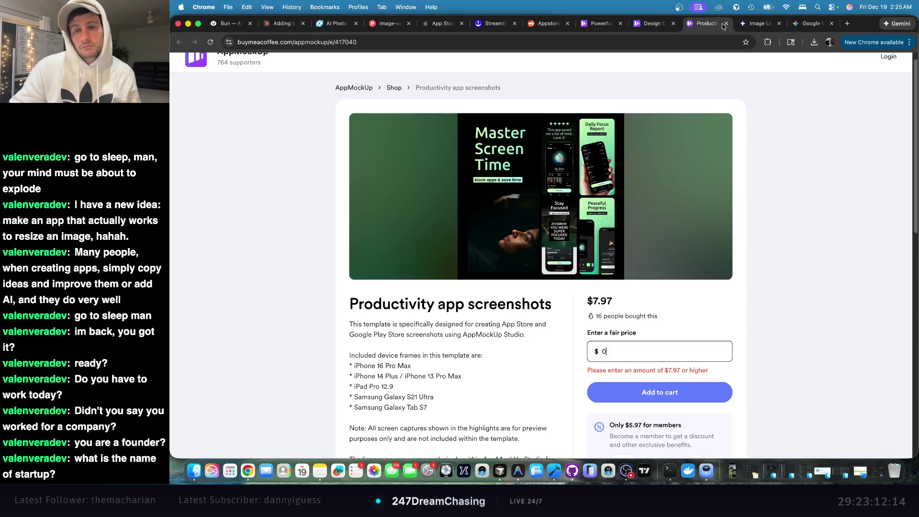
- Close the Productivity, Powerful, Design and Image Upscaler tabs, confirming Leave on the mockup page
{"action": "left_click", "coordinate": [727, 24]}
{"action": "left_click", "coordinate": [673, 23]}
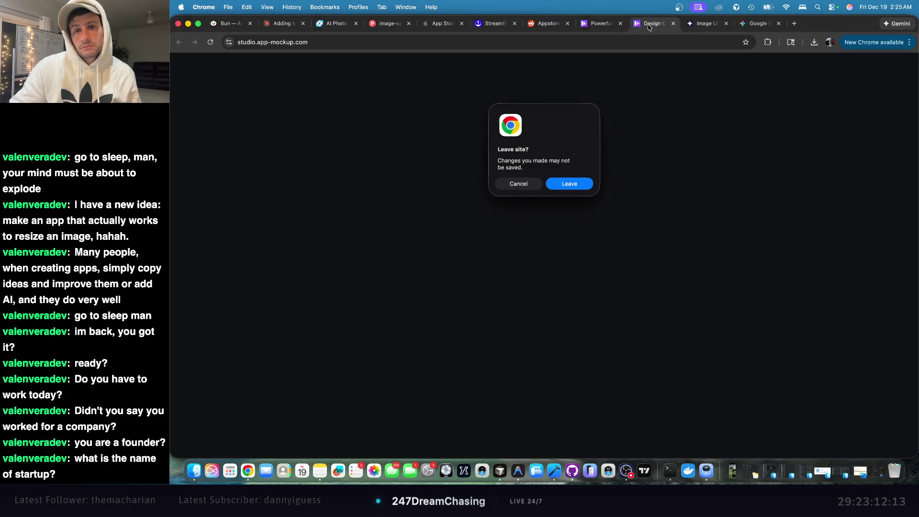
{"action": "left_click", "coordinate": [620, 24]}
{"action": "key", "text": "Return"}
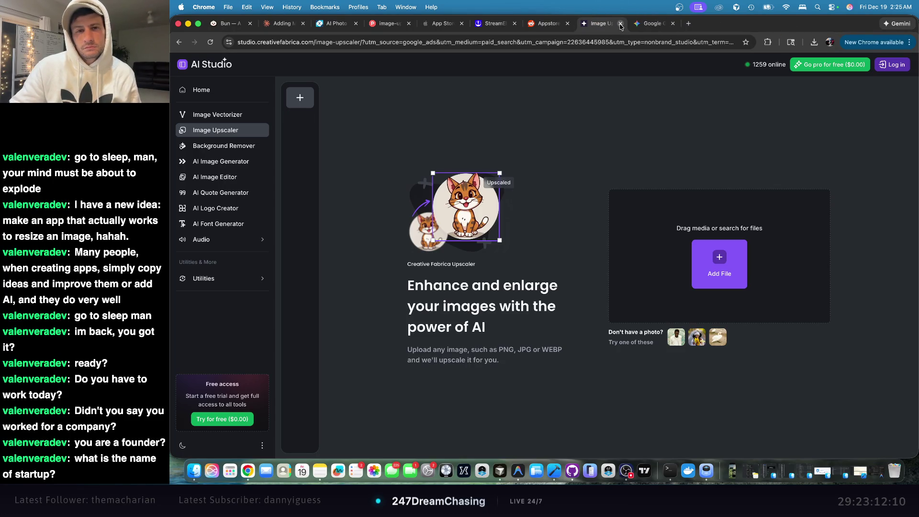
{"action": "left_click", "coordinate": [620, 24]}
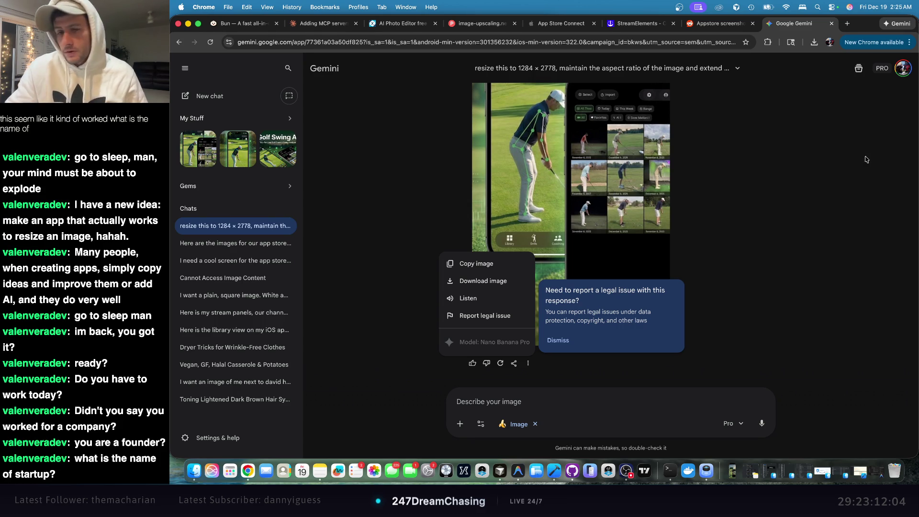
- Dismiss the generated image's menu in Gemini, review the chat, and start a new tab
{"action": "left_click", "coordinate": [805, 127]}
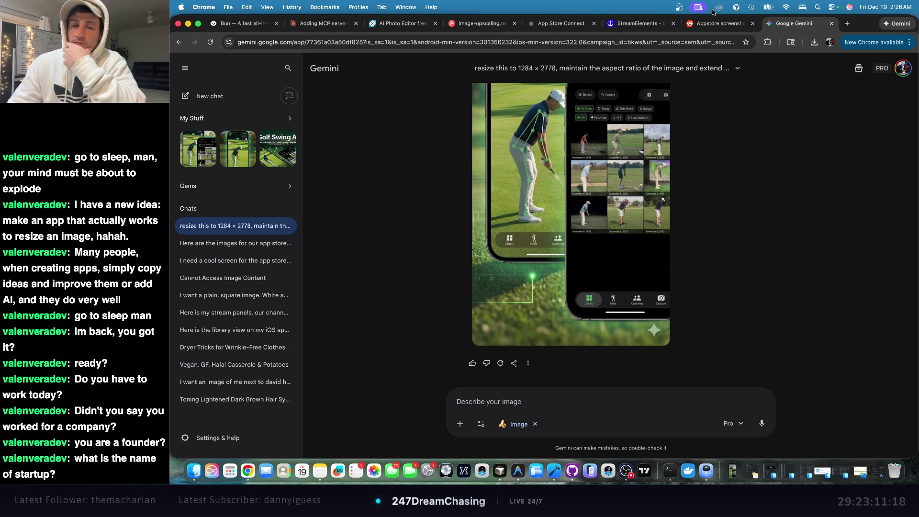
{"action": "scroll", "coordinate": [801, 82], "scroll_direction": "up", "scroll_amount": 3}
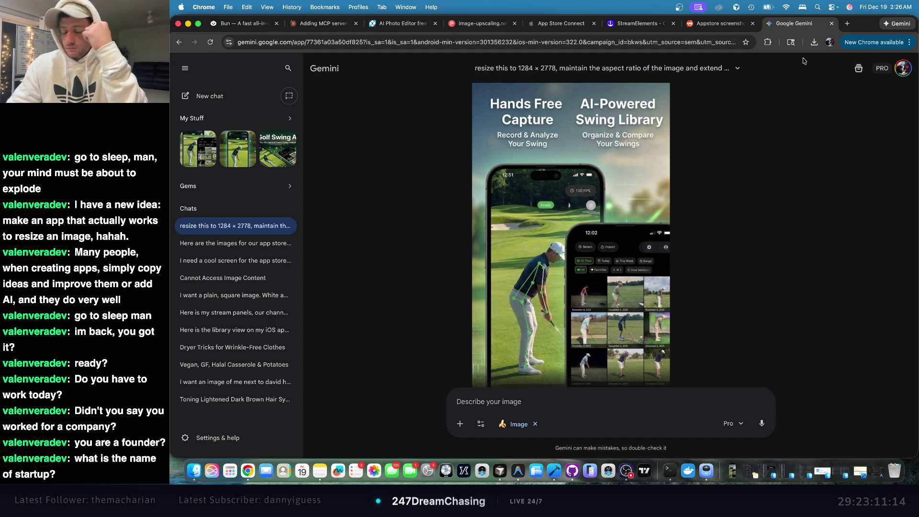
{"action": "scroll", "coordinate": [836, 116], "scroll_direction": "down", "scroll_amount": 3}
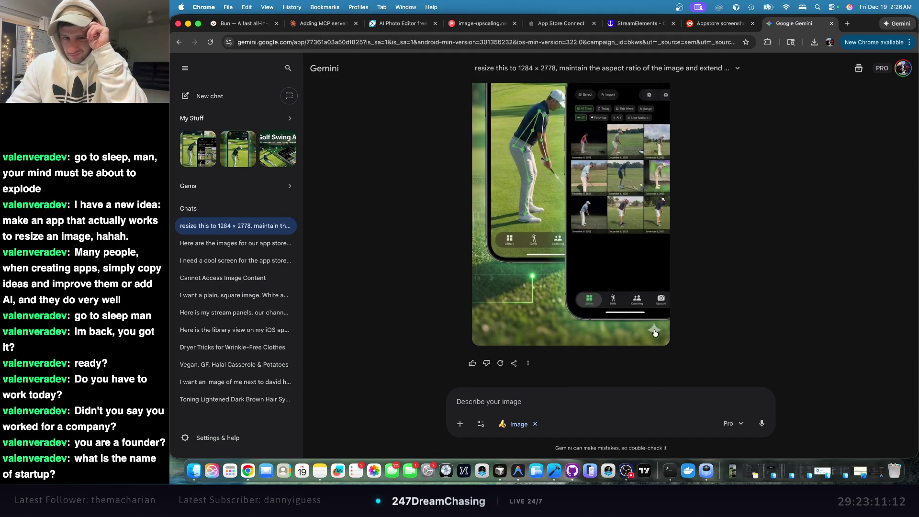
{"action": "left_click", "coordinate": [849, 24]}
- Search 'gemini watermark with pro' and read the replies in the r/GeminiAI Reddit thread
{"action": "type", "text": "gemini"}
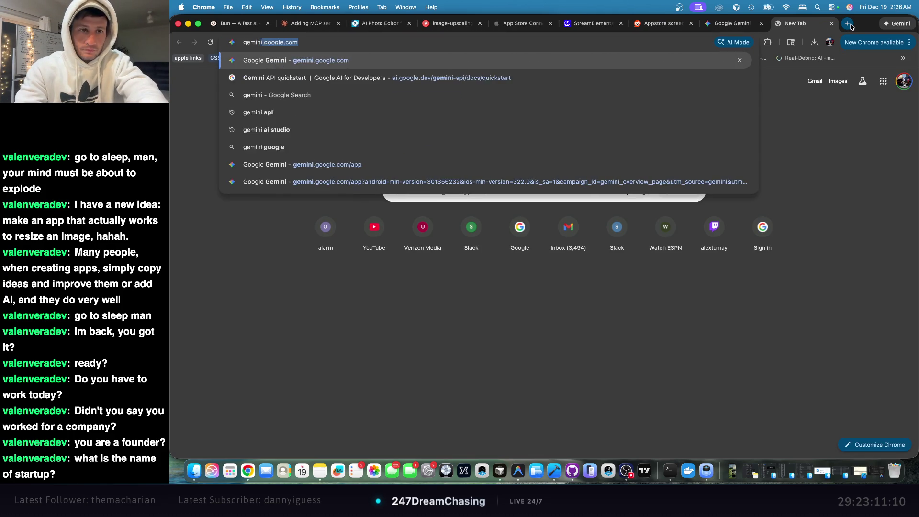
{"action": "type", "text": " waterm"}
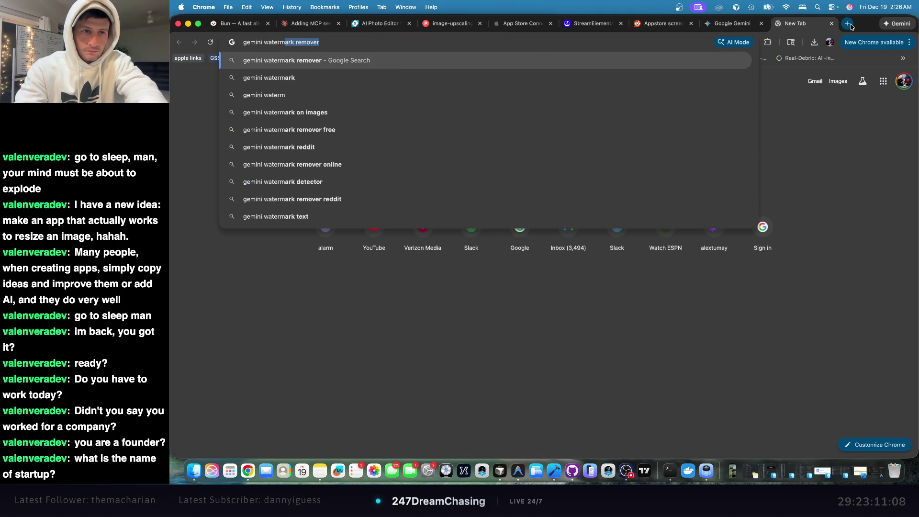
{"action": "type", "text": "ark with pro"}
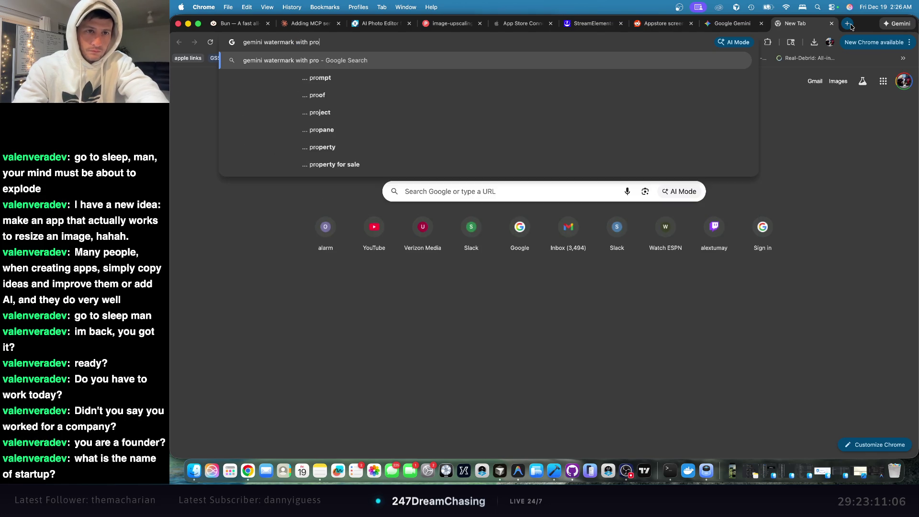
{"action": "key", "text": "Return"}
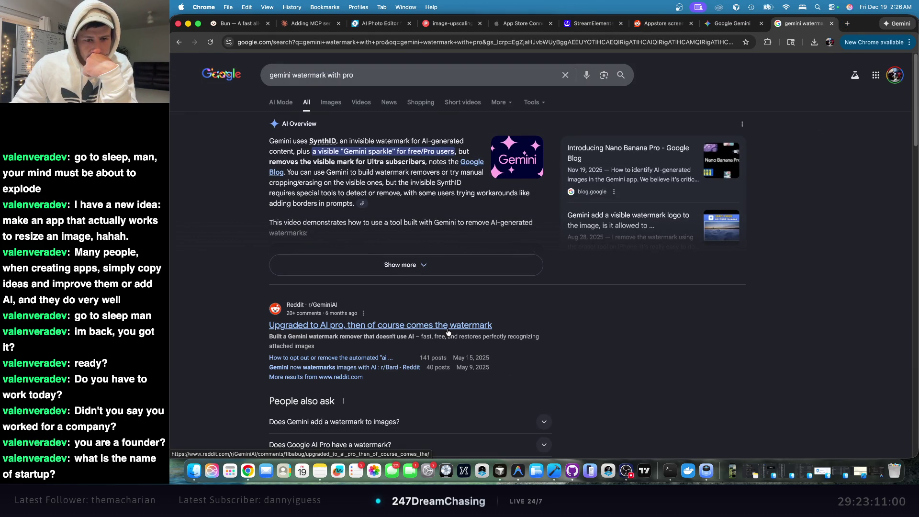
{"action": "left_click", "coordinate": [448, 325]}
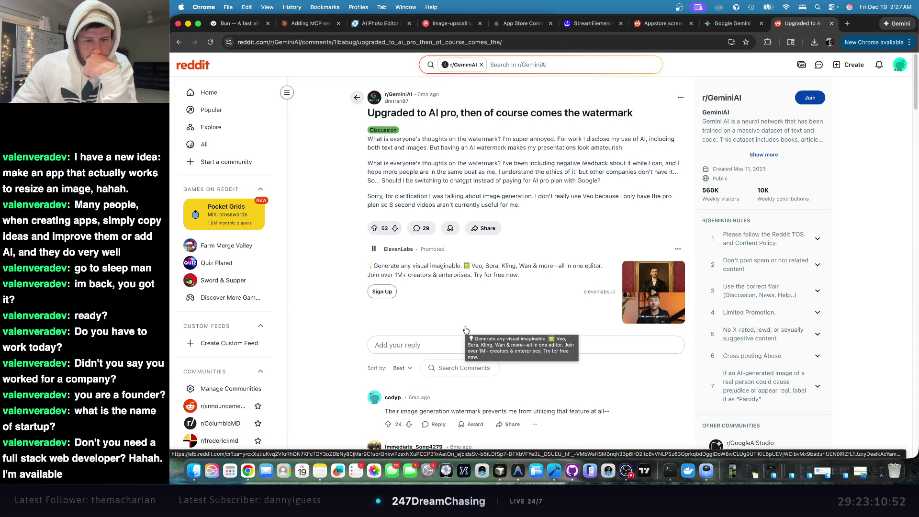
{"action": "scroll", "coordinate": [466, 329], "scroll_direction": "down", "scroll_amount": 3}
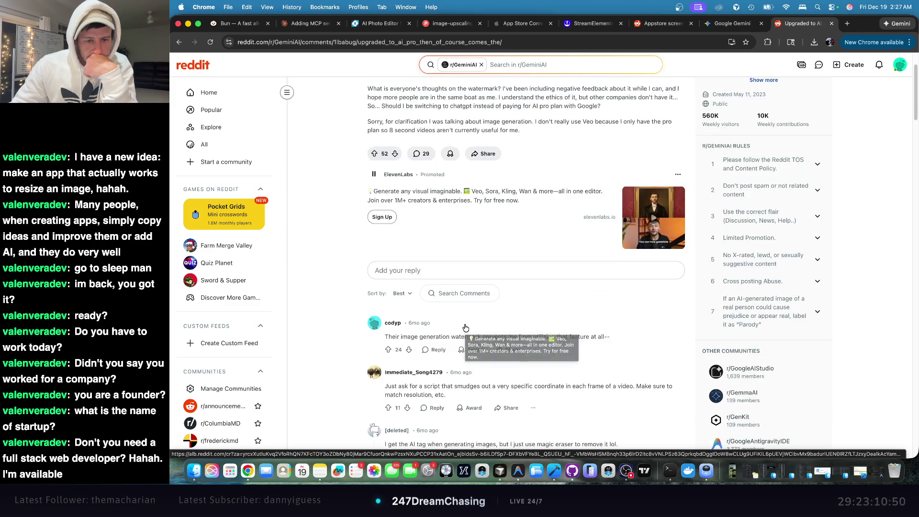
{"action": "scroll", "coordinate": [465, 325], "scroll_direction": "down", "scroll_amount": 2}
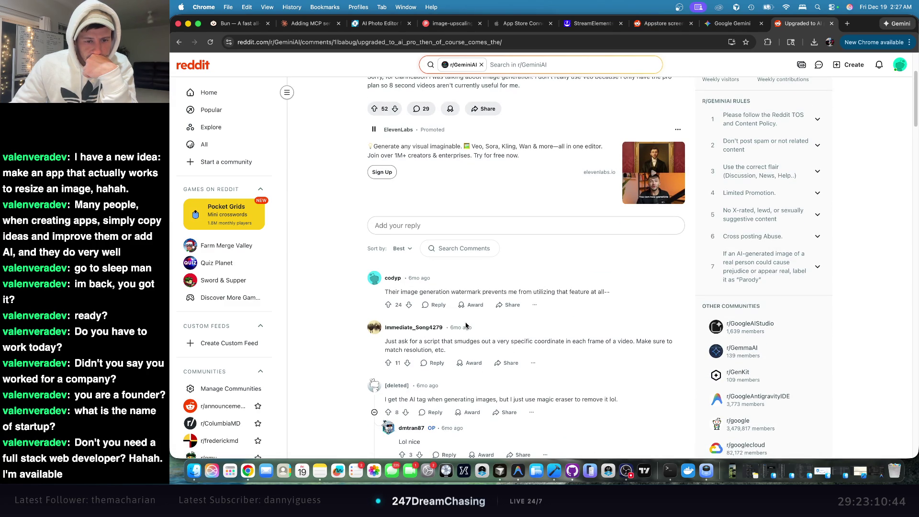
{"action": "scroll", "coordinate": [466, 325], "scroll_direction": "down", "scroll_amount": 5}
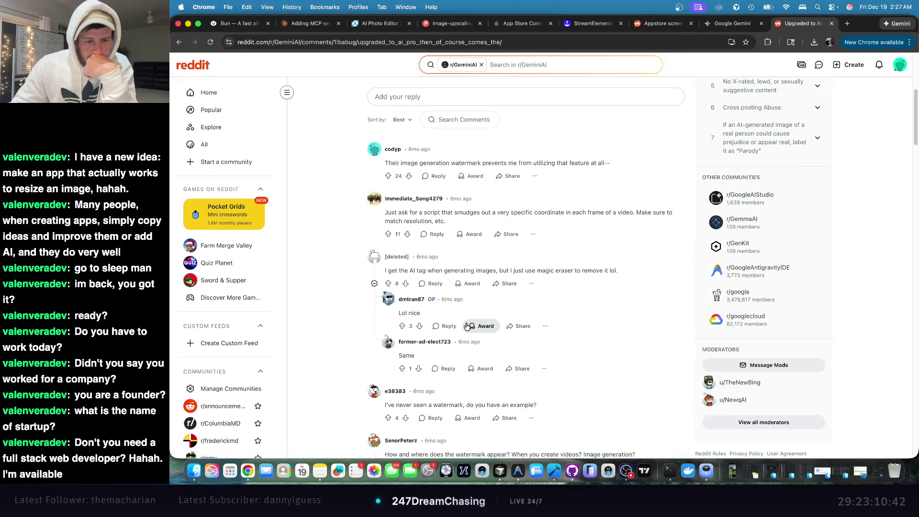
{"action": "scroll", "coordinate": [467, 326], "scroll_direction": "down", "scroll_amount": 3}
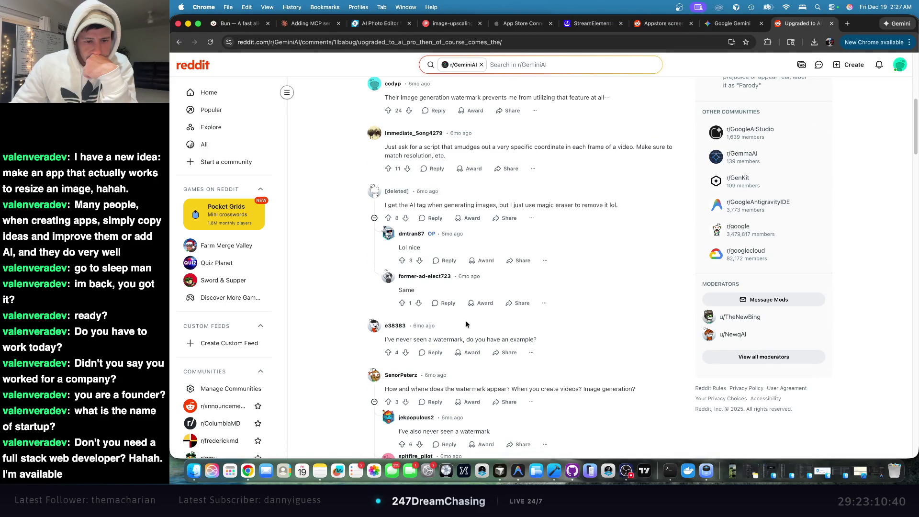
{"action": "left_click", "coordinate": [832, 23]}
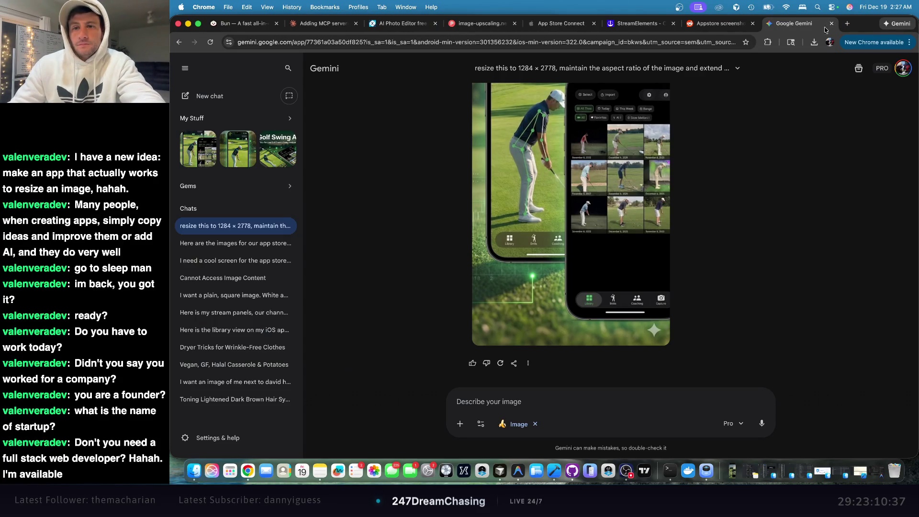
- Load the Pixlr Express photo editor in a new browser tab
{"action": "right_click", "coordinate": [888, 21]}
{"action": "key", "text": "Escape"}
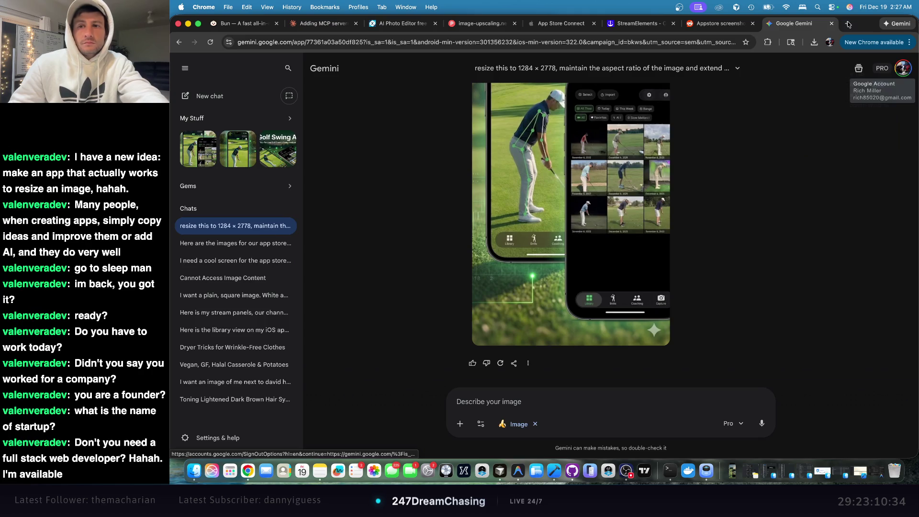
{"action": "left_click", "coordinate": [848, 23]}
{"action": "type", "text": "pi"}
{"action": "key", "text": "Return"}
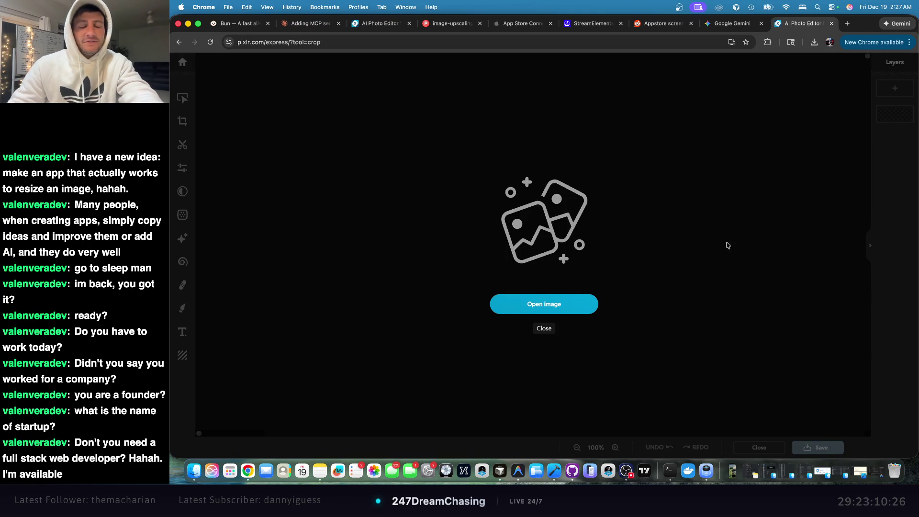
- Open the Gemini-generated image from Downloads and skip the pre-resize prompt
{"action": "left_click", "coordinate": [567, 306]}
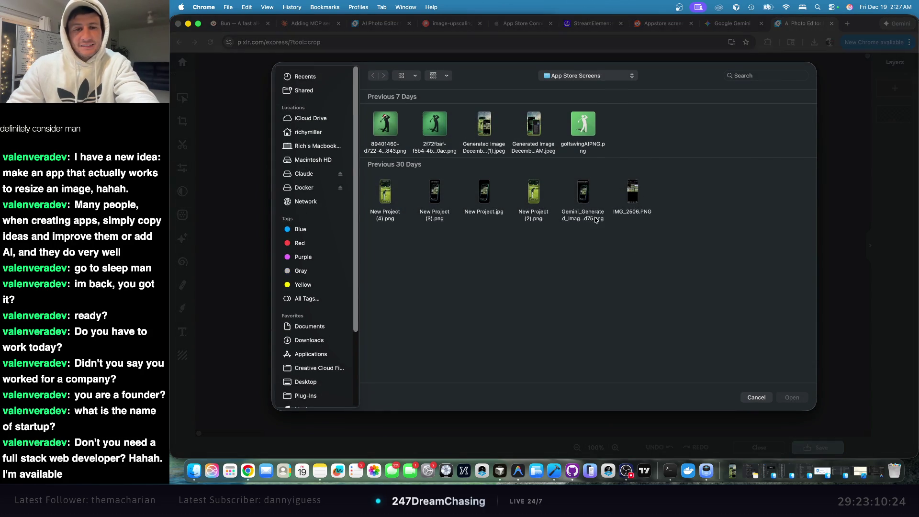
{"action": "left_click", "coordinate": [313, 137]}
{"action": "double_click", "coordinate": [385, 126]}
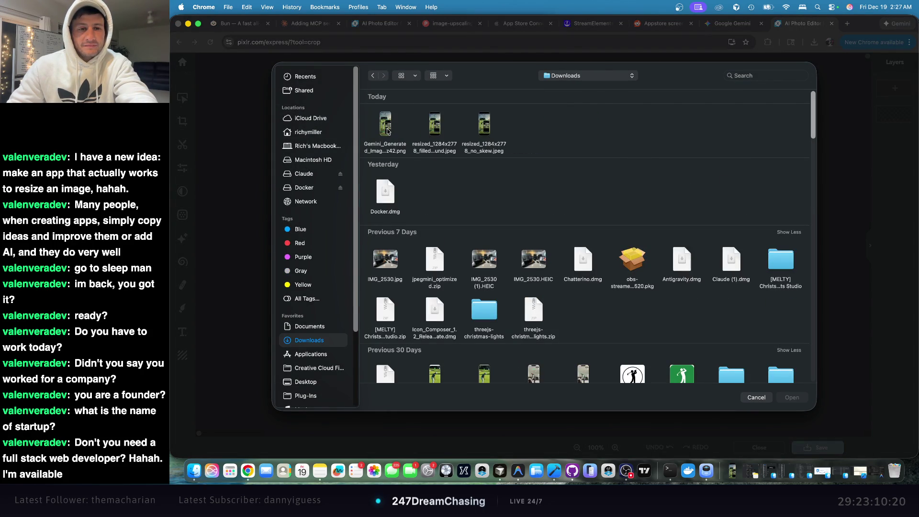
{"action": "left_click", "coordinate": [388, 124]}
{"action": "double_click", "coordinate": [388, 124]}
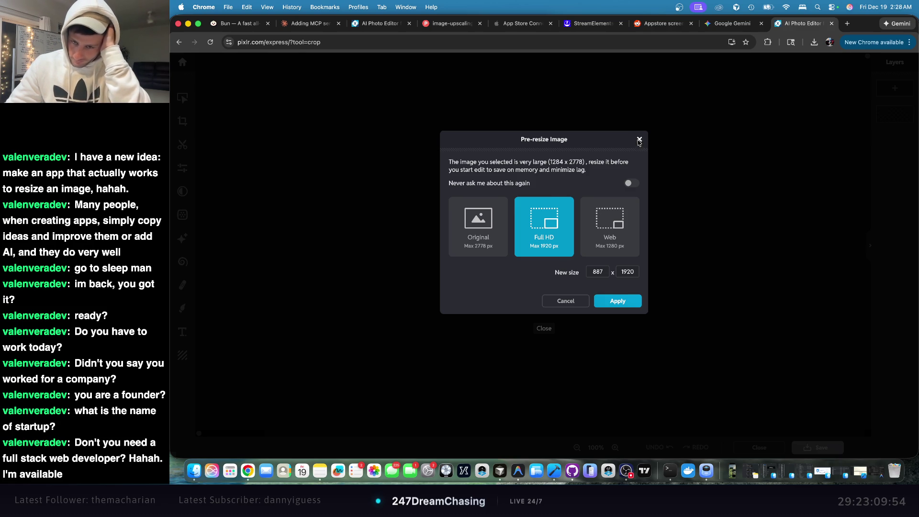
{"action": "left_click", "coordinate": [640, 140]}
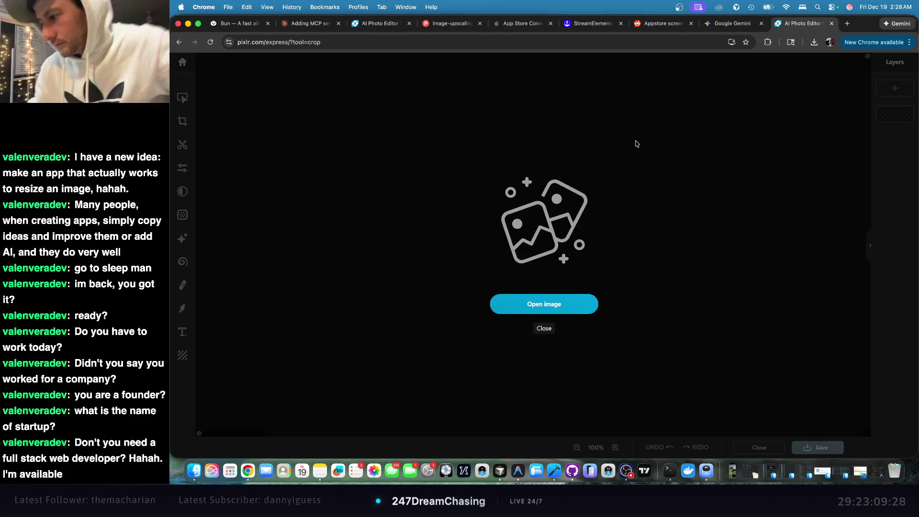
- Go to Photopea, accept cookies and open the Gemini-generated image from Downloads
{"action": "left_click", "coordinate": [376, 39]}
{"action": "triple_click", "coordinate": [365, 44]}
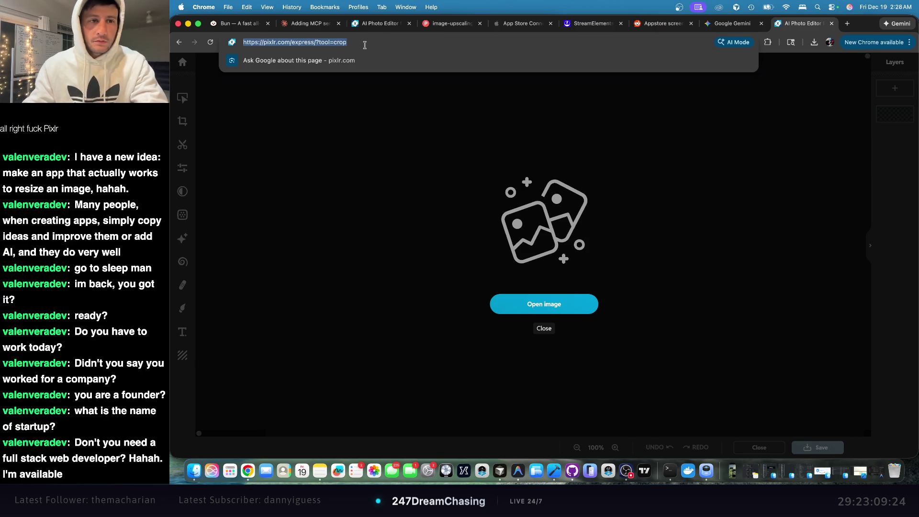
{"action": "type", "text": "photopea.com"}
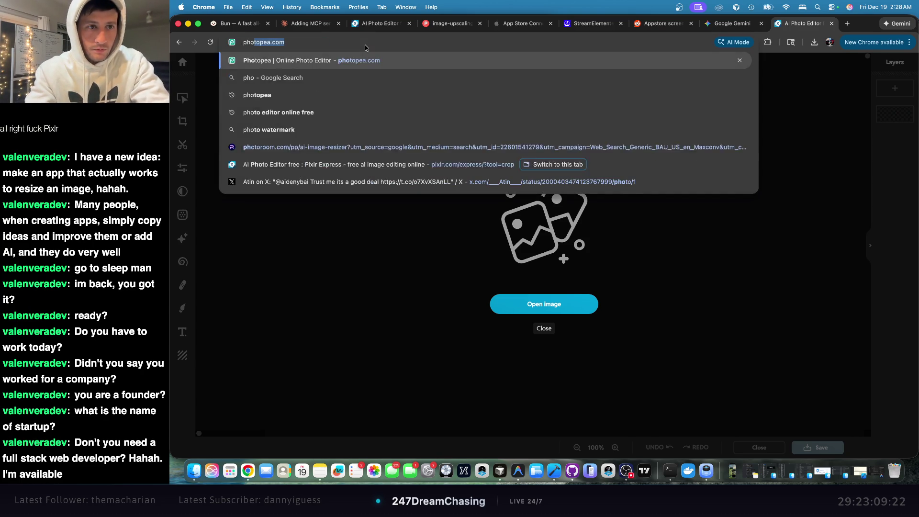
{"action": "key", "text": "Return"}
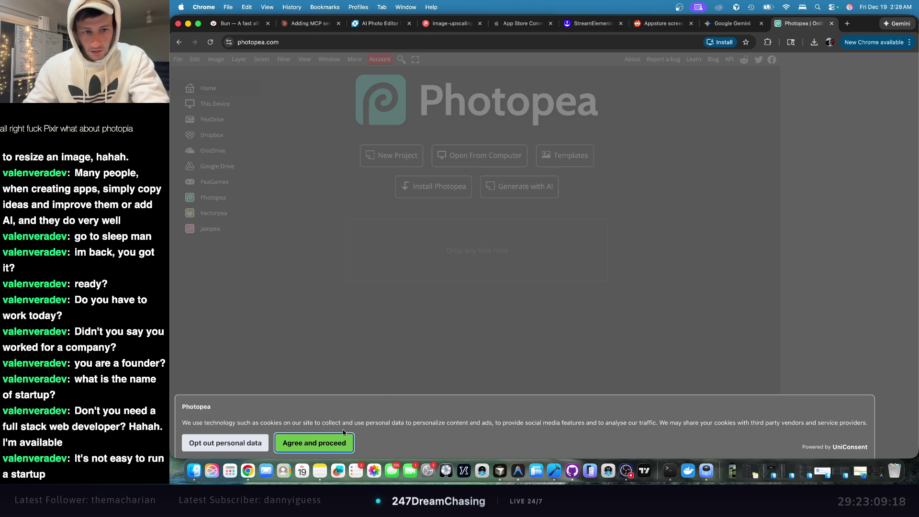
{"action": "left_click", "coordinate": [338, 444]}
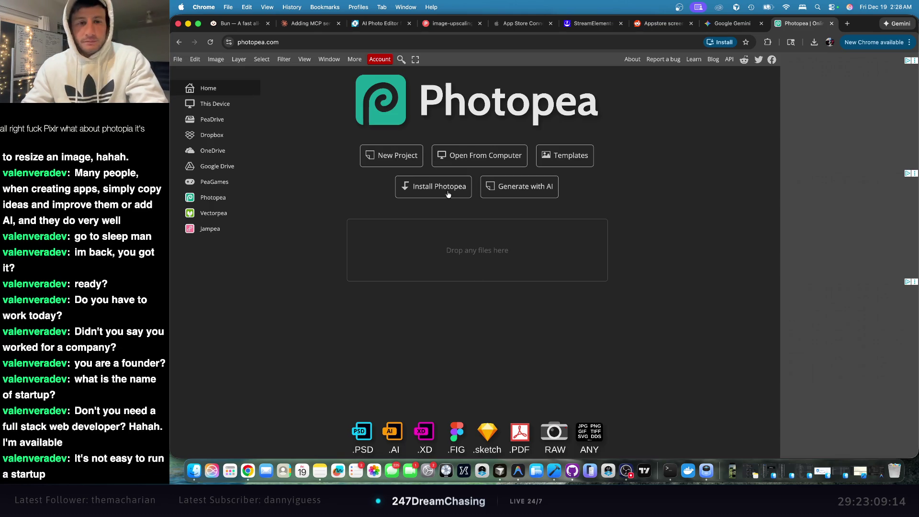
{"action": "left_click", "coordinate": [467, 155]}
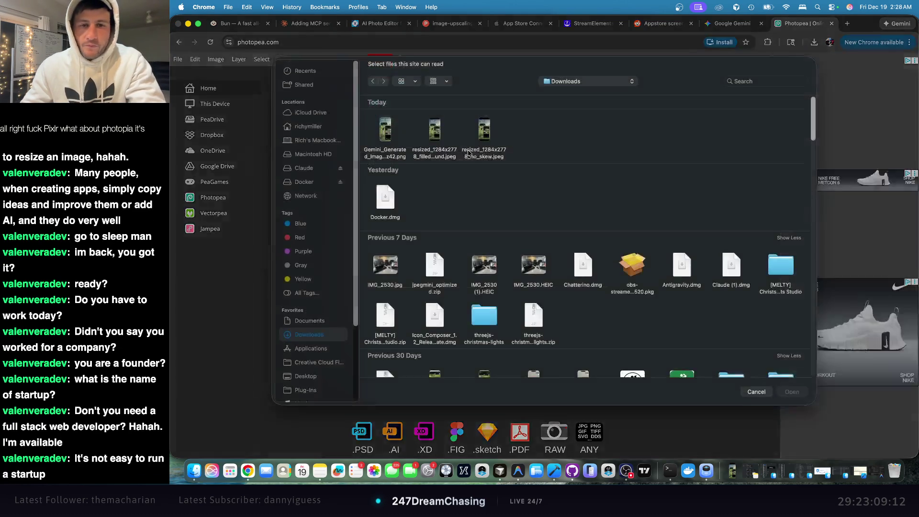
{"action": "left_click", "coordinate": [385, 139]}
{"action": "double_click", "coordinate": [385, 139]}
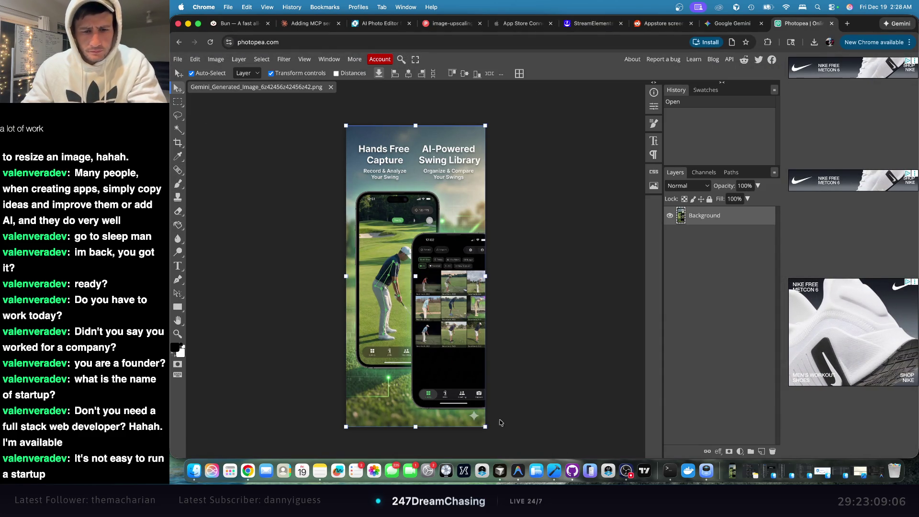
- Heal away the sparkle watermark near the bottom-right with the Healing Brush
{"action": "scroll", "coordinate": [503, 417], "scroll_direction": "left", "scroll_amount": 3}
{"action": "scroll", "coordinate": [500, 411], "scroll_direction": "right", "scroll_amount": 4}
{"action": "scroll", "coordinate": [500, 410], "scroll_direction": "up", "scroll_amount": 10}
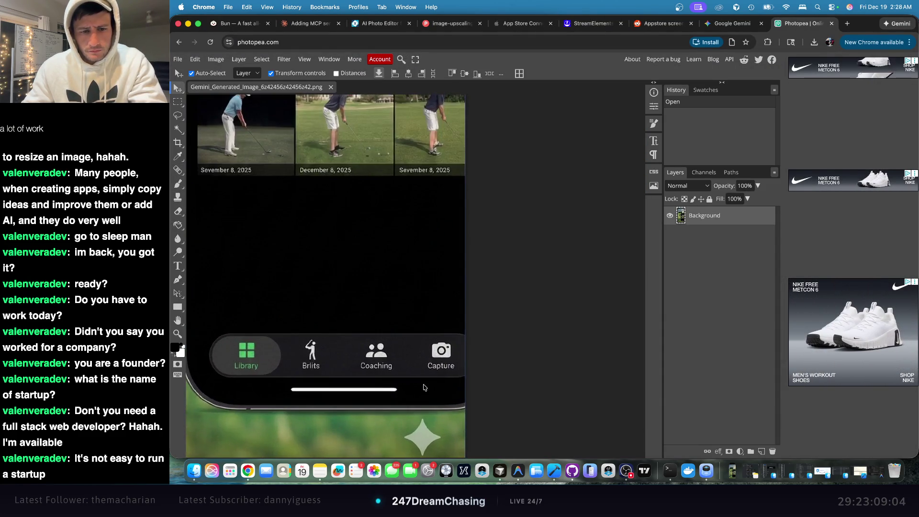
{"action": "scroll", "coordinate": [446, 395], "scroll_direction": "down", "scroll_amount": 5}
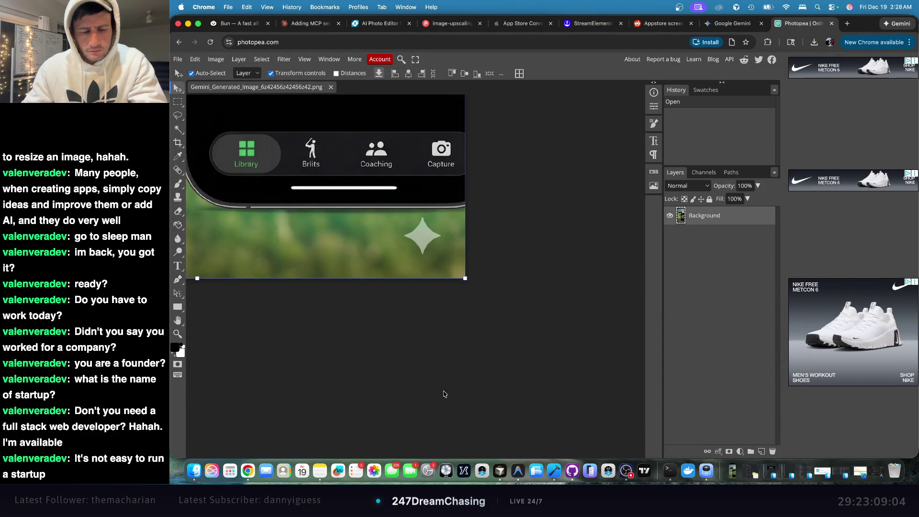
{"action": "left_click", "coordinate": [178, 170]}
{"action": "left_click", "coordinate": [412, 239]}
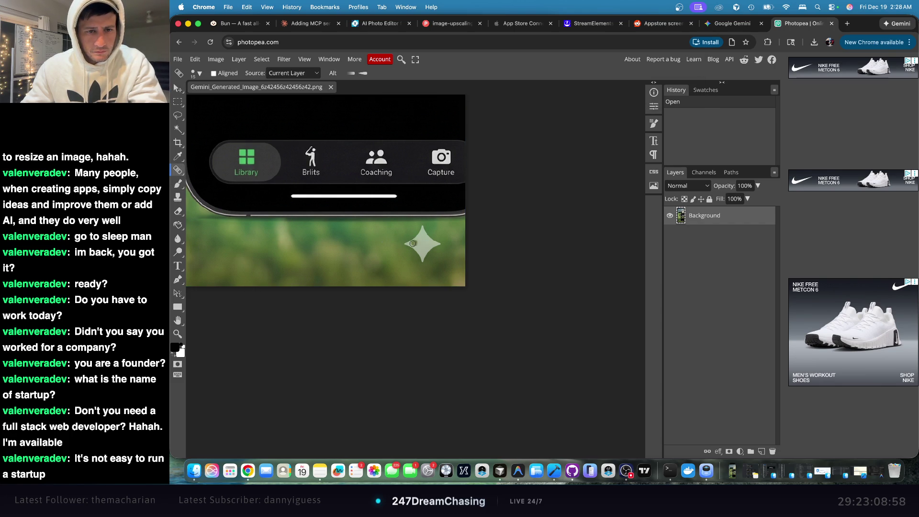
{"action": "left_click", "coordinate": [414, 242]}
{"action": "left_click", "coordinate": [416, 245]}
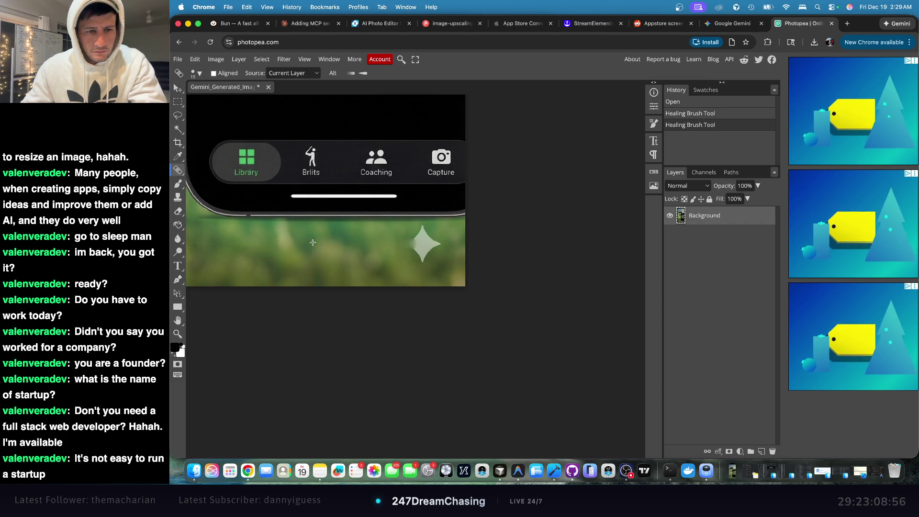
{"action": "mouse_move", "coordinate": [385, 247]}
{"action": "left_mouse_down"}
{"action": "mouse_move", "coordinate": [424, 229]}
{"action": "mouse_move", "coordinate": [418, 242]}
{"action": "mouse_move", "coordinate": [427, 257]}
{"action": "left_mouse_up"}
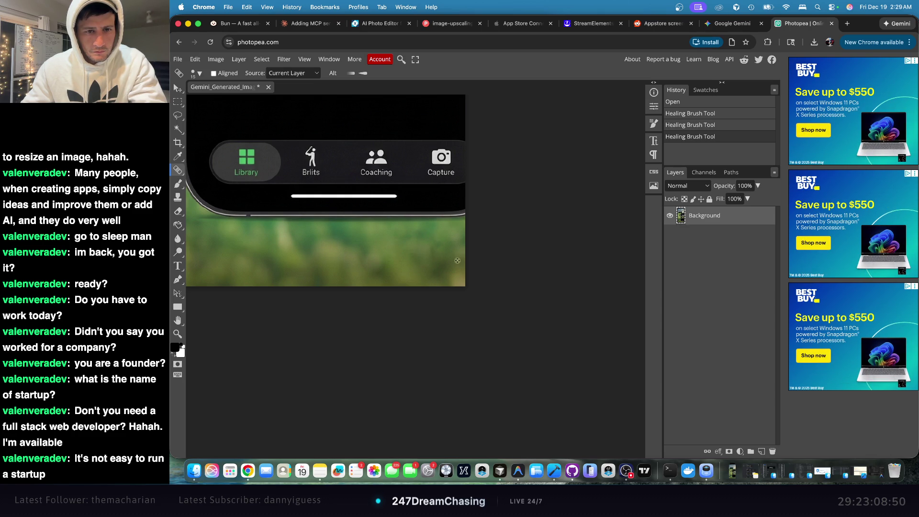
- Export the retouched image as a PNG and save it to Downloads
{"action": "scroll", "coordinate": [455, 259], "scroll_direction": "down", "scroll_amount": 10}
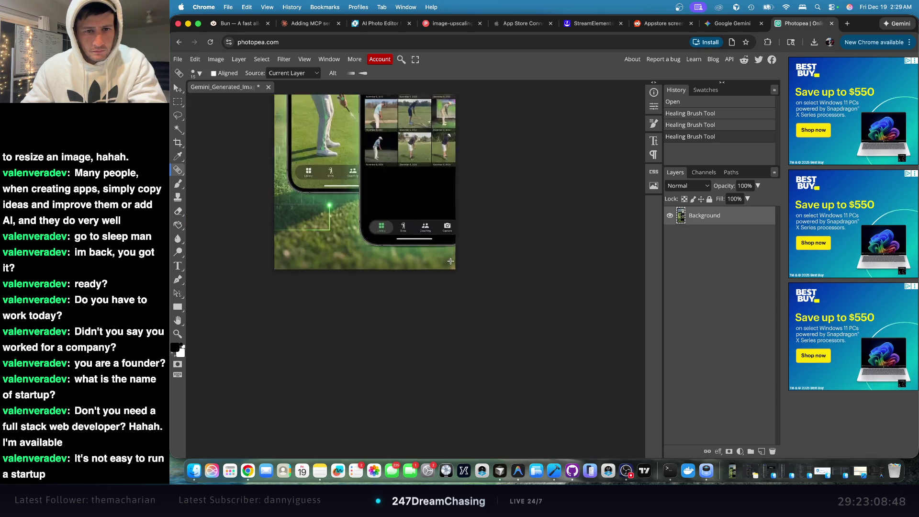
{"action": "scroll", "coordinate": [462, 263], "scroll_direction": "down", "scroll_amount": 1}
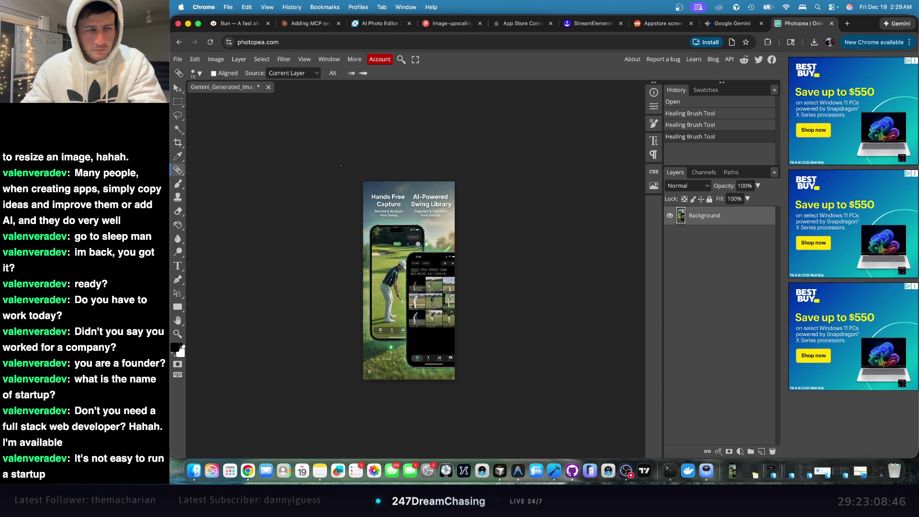
{"action": "left_click", "coordinate": [178, 59]}
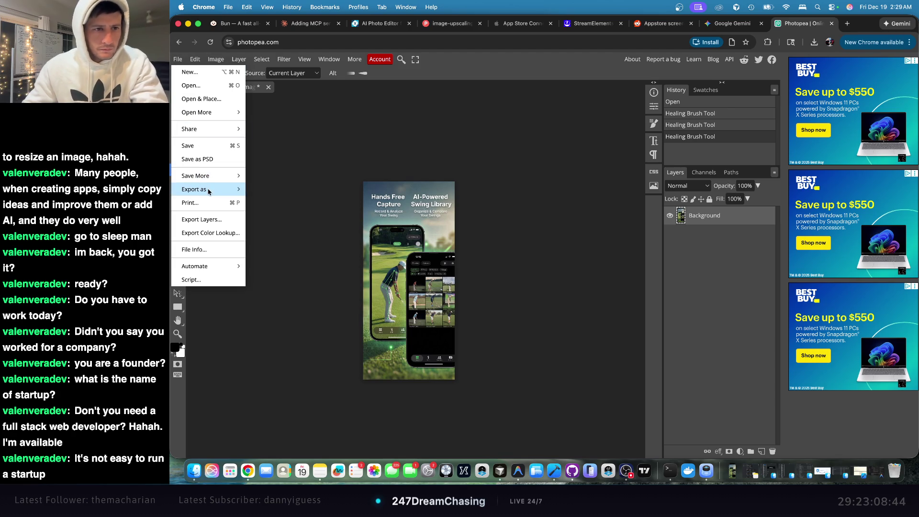
{"action": "mouse_move", "coordinate": [213, 193]}
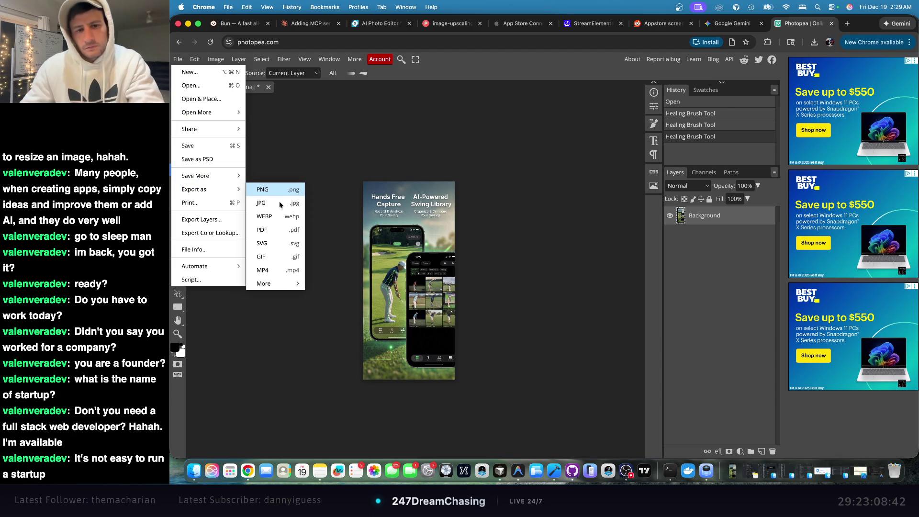
{"action": "left_click", "coordinate": [280, 202]}
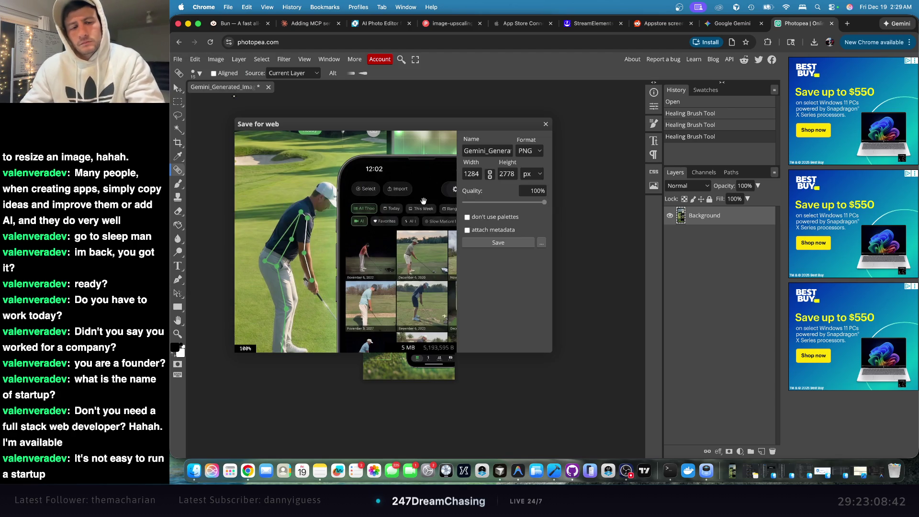
{"action": "left_click", "coordinate": [506, 243]}
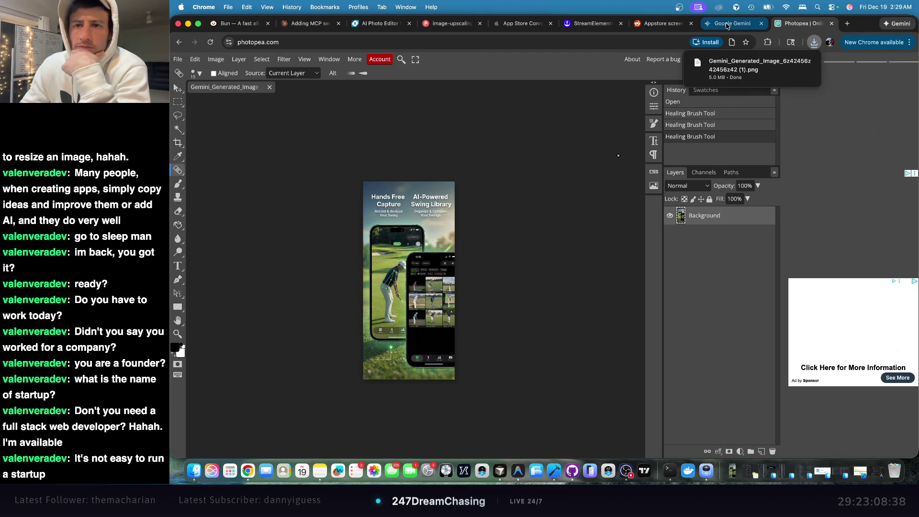
{"action": "left_click", "coordinate": [727, 23]}
{"action": "left_click", "coordinate": [663, 24]}
- Delete all existing iPhone 6.5" screenshots in App Store Connect
{"action": "left_click", "coordinate": [592, 23]}
{"action": "left_click", "coordinate": [522, 23]}
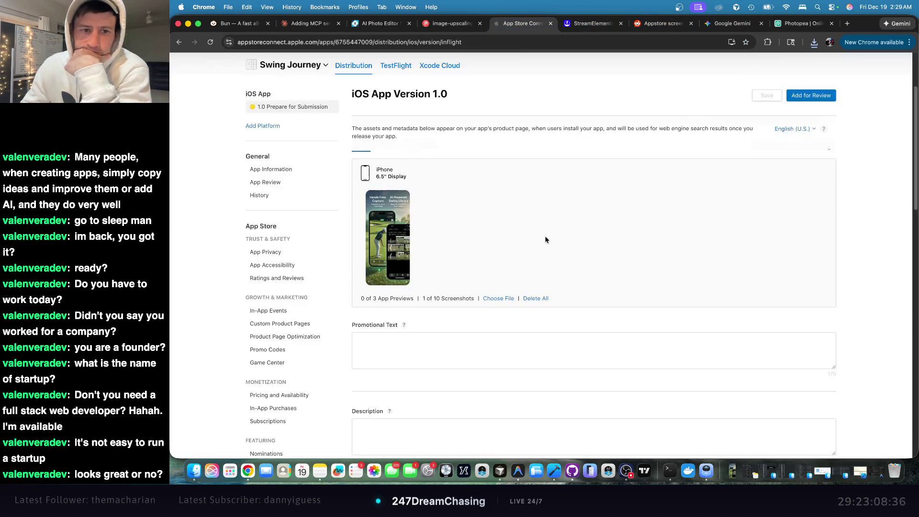
{"action": "left_click", "coordinate": [536, 298]}
{"action": "left_click", "coordinate": [672, 287]}
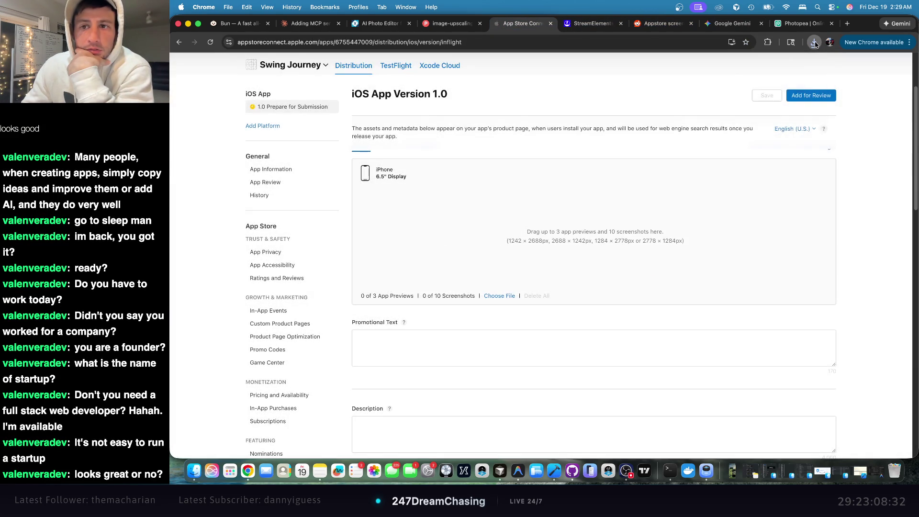
- Upload the exported PNG as the new iPhone screenshot, then open it in Preview
{"action": "left_click", "coordinate": [814, 42]}
{"action": "mouse_move", "coordinate": [745, 97]}
{"action": "left_mouse_down"}
{"action": "mouse_move", "coordinate": [615, 187]}
{"action": "mouse_move", "coordinate": [533, 225]}
{"action": "left_mouse_up"}
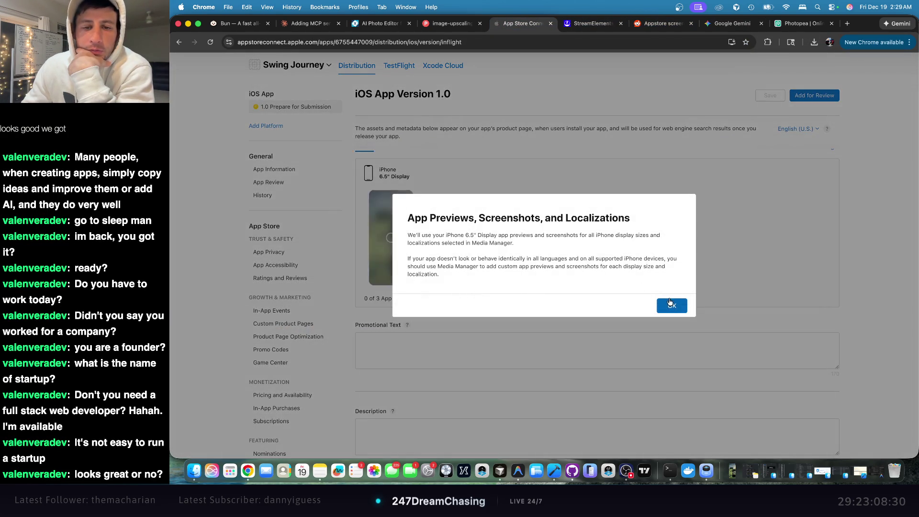
{"action": "left_click", "coordinate": [672, 305]}
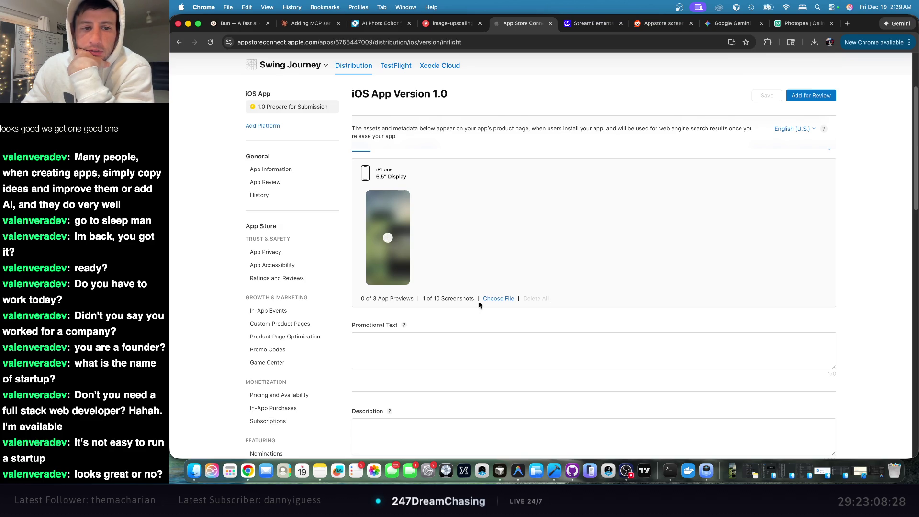
{"action": "left_click", "coordinate": [814, 42]}
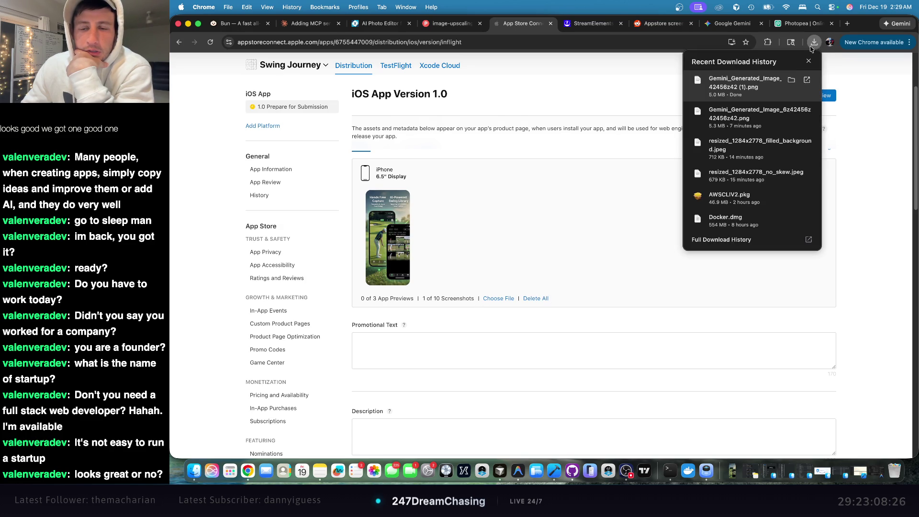
{"action": "left_click", "coordinate": [740, 81]}
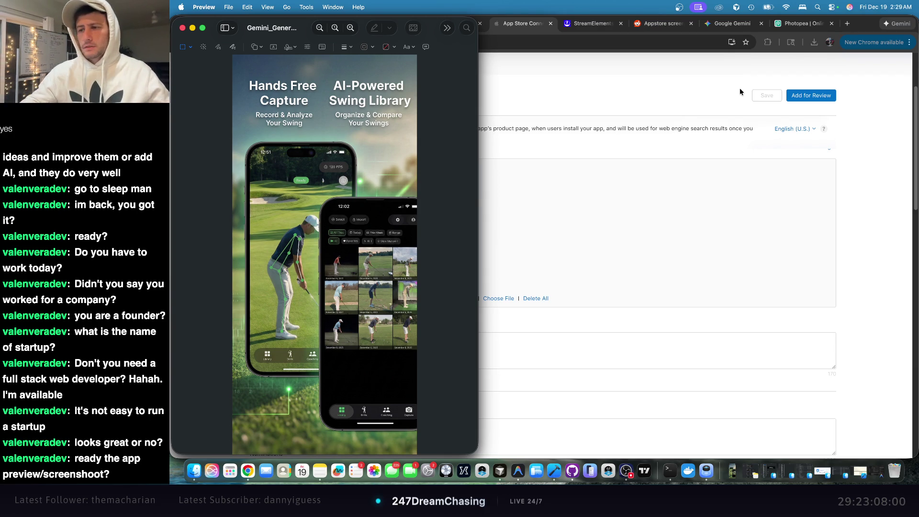
- Inspect the downloaded golf image in Preview, then return to the Google Gemini chat
{"action": "left_click_drag", "start_coordinate": [330, 73], "coordinate": [333, 92]}
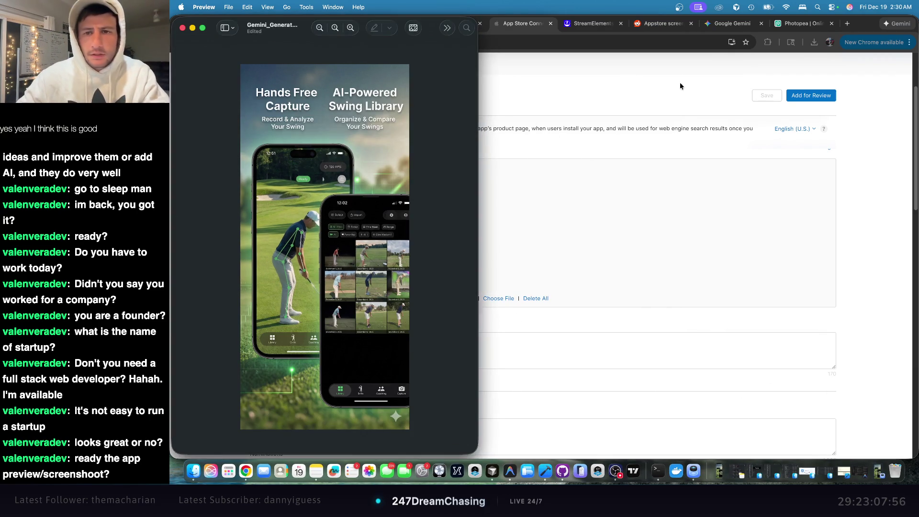
{"action": "left_click", "coordinate": [678, 89]}
{"action": "left_click", "coordinate": [730, 24]}
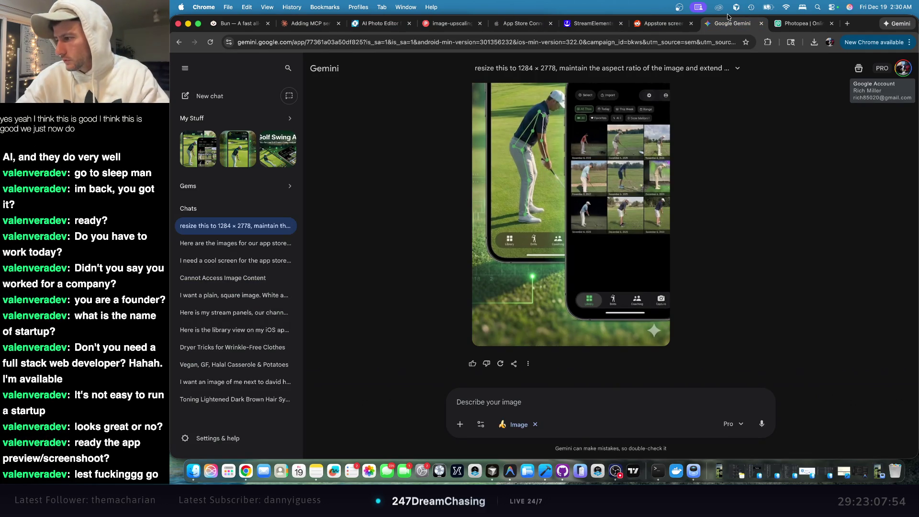
- Attach the next App Store screenshot to Gemini with the same resize prompt and send it
{"action": "scroll", "coordinate": [611, 185], "scroll_direction": "up", "scroll_amount": 5}
{"action": "scroll", "coordinate": [611, 185], "scroll_direction": "down", "scroll_amount": 5}
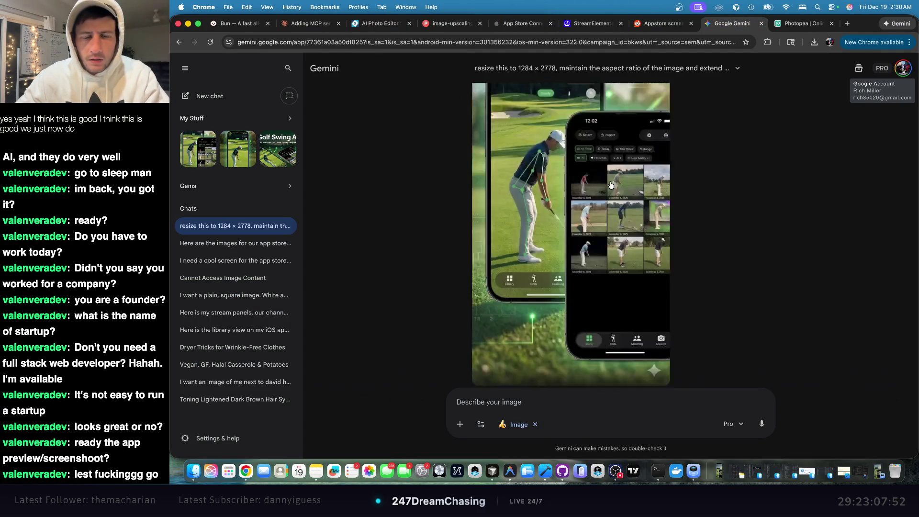
{"action": "scroll", "coordinate": [611, 184], "scroll_direction": "up", "scroll_amount": 3}
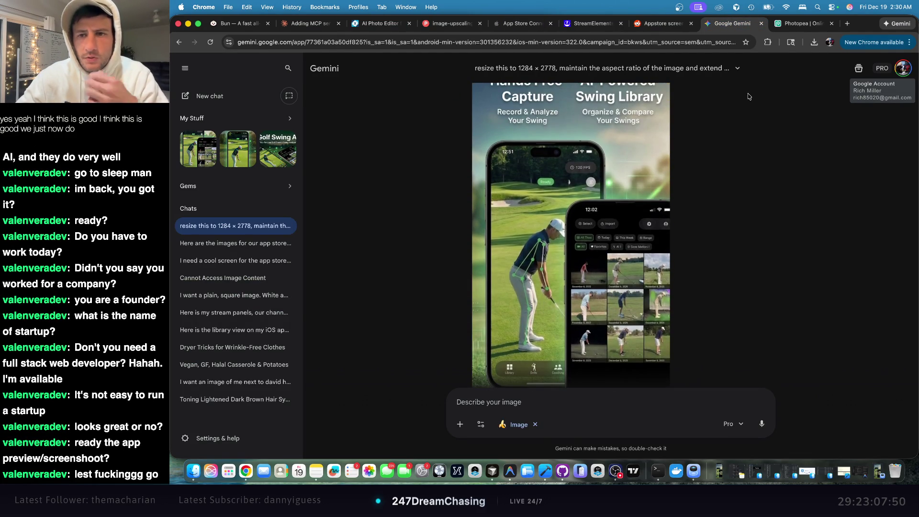
{"action": "scroll", "coordinate": [755, 96], "scroll_direction": "up", "scroll_amount": 4}
{"action": "left_click_drag", "start_coordinate": [754, 144], "coordinate": [574, 134]}
{"action": "key", "text": "super+c"}
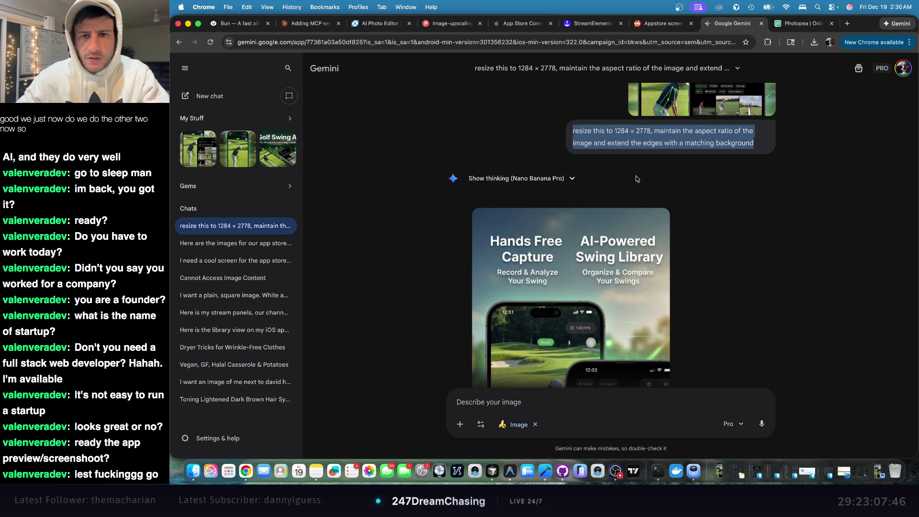
{"action": "scroll", "coordinate": [548, 334], "scroll_direction": "down", "scroll_amount": 6}
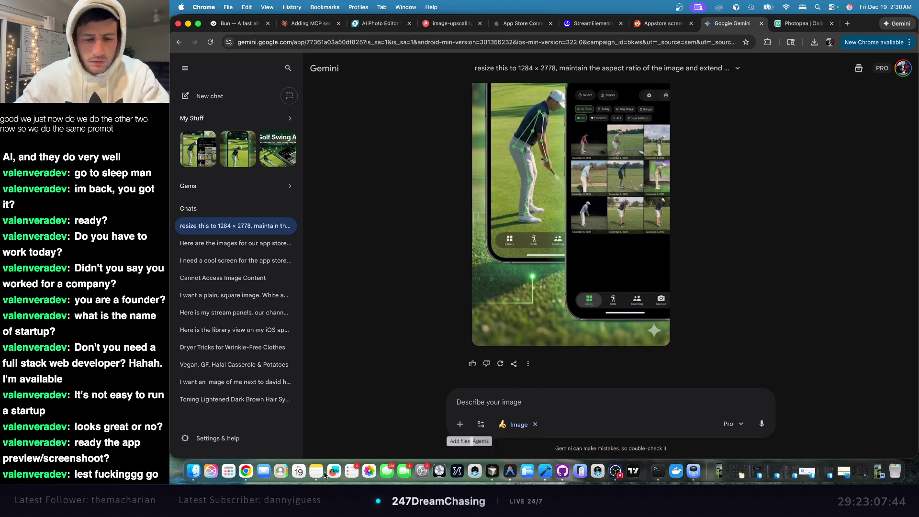
{"action": "left_click", "coordinate": [190, 473]}
{"action": "mouse_move", "coordinate": [414, 78]}
{"action": "left_mouse_down"}
{"action": "mouse_move", "coordinate": [550, 249]}
{"action": "mouse_move", "coordinate": [626, 390]}
{"action": "left_mouse_up"}
{"action": "key", "text": "super+v"}
{"action": "key", "text": "Return"}
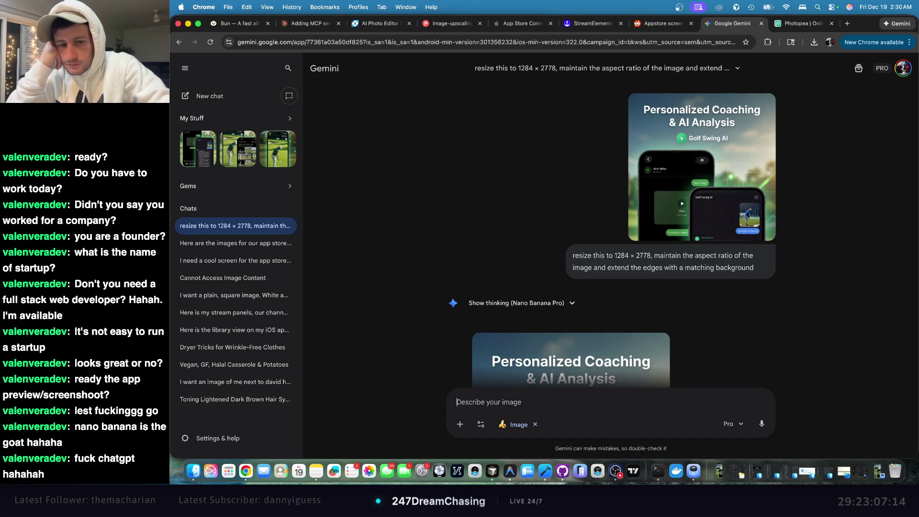
- Download the generated 'Personalized Coaching & AI Analysis' image at full size
{"action": "scroll", "coordinate": [563, 316], "scroll_direction": "down", "scroll_amount": 8}
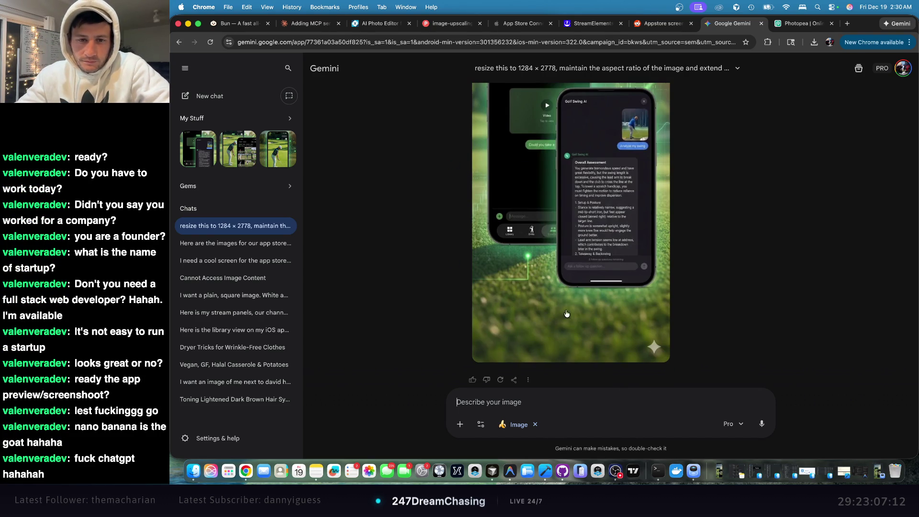
{"action": "scroll", "coordinate": [584, 301], "scroll_direction": "up", "scroll_amount": 3}
{"action": "left_click", "coordinate": [658, 103]}
{"action": "left_click", "coordinate": [789, 25]}
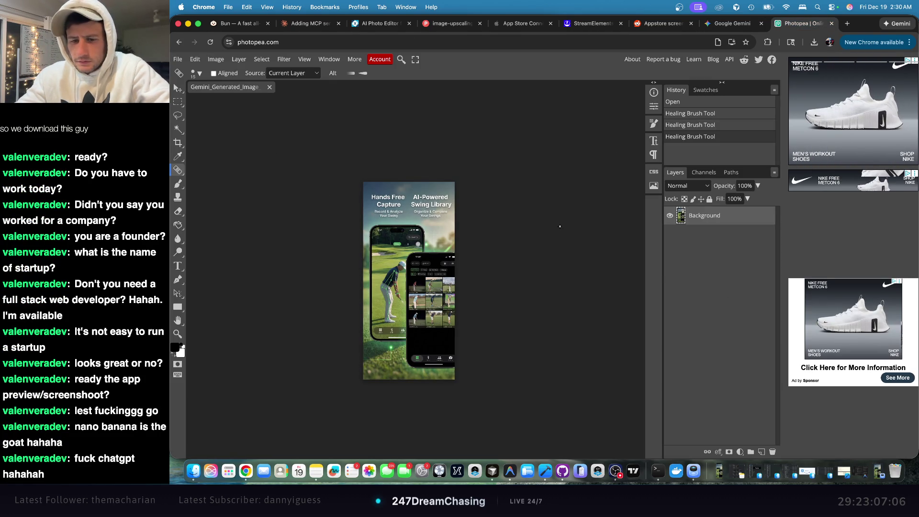
- Place the downloaded Gemini image into the Photopea document as a new layer
{"action": "left_click", "coordinate": [814, 42]}
{"action": "mouse_move", "coordinate": [806, 87]}
{"action": "left_mouse_down"}
{"action": "mouse_move", "coordinate": [718, 201]}
{"action": "mouse_move", "coordinate": [694, 301]}
{"action": "left_mouse_up"}
{"action": "left_click", "coordinate": [670, 217]}
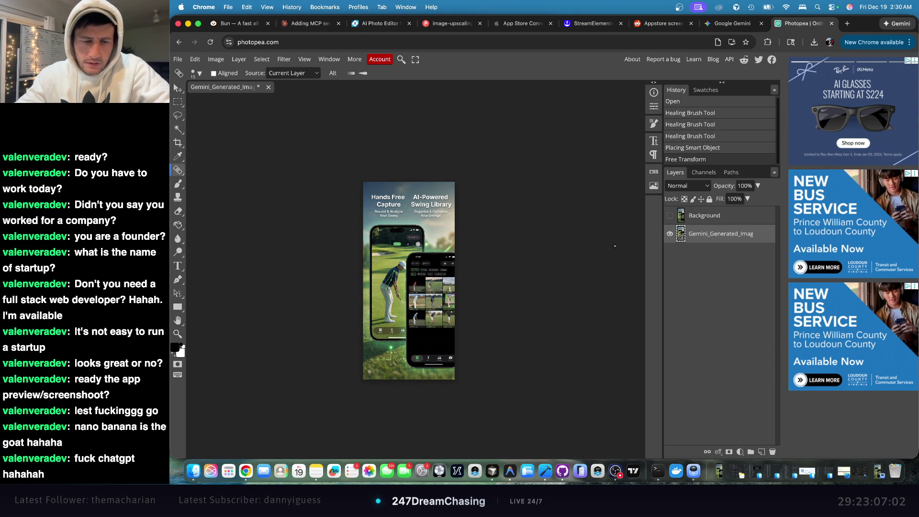
{"action": "left_click", "coordinate": [670, 233]}
{"action": "left_click", "coordinate": [670, 216]}
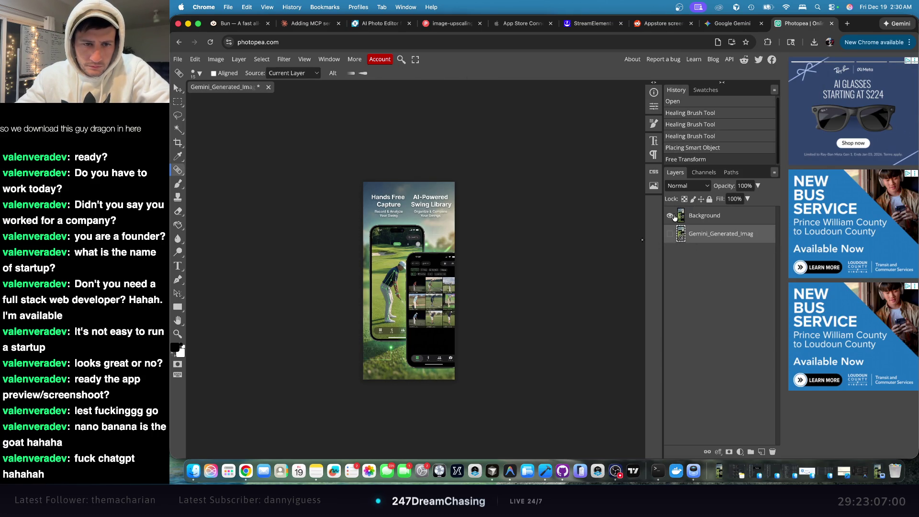
{"action": "left_click", "coordinate": [670, 216]}
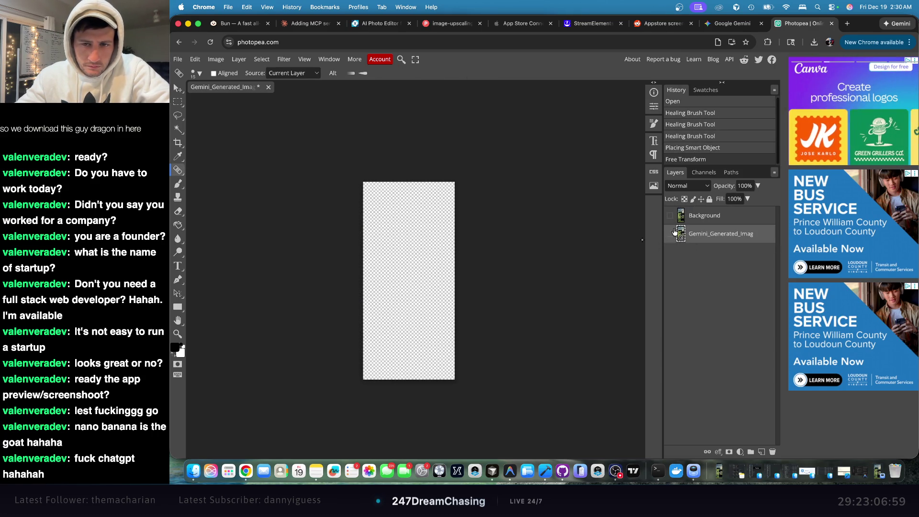
{"action": "left_click", "coordinate": [814, 43]}
{"action": "left_click", "coordinate": [732, 22]}
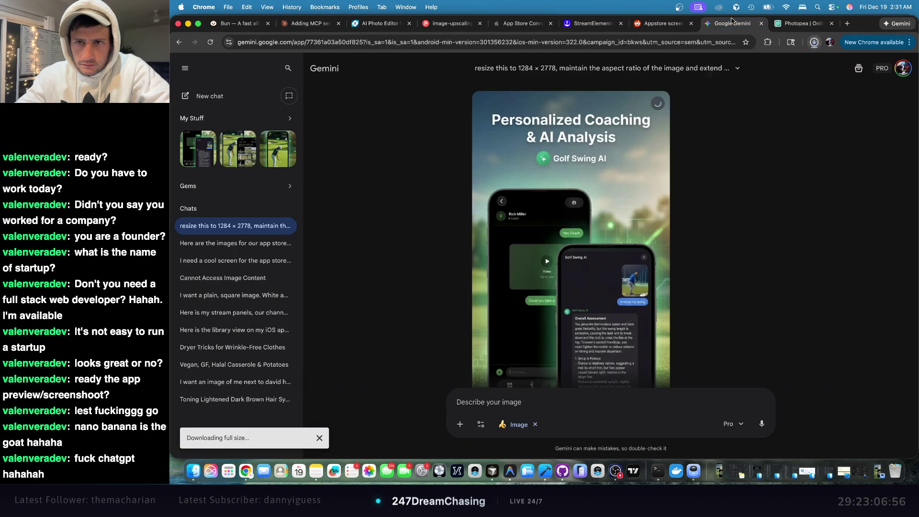
{"action": "left_click", "coordinate": [800, 23]}
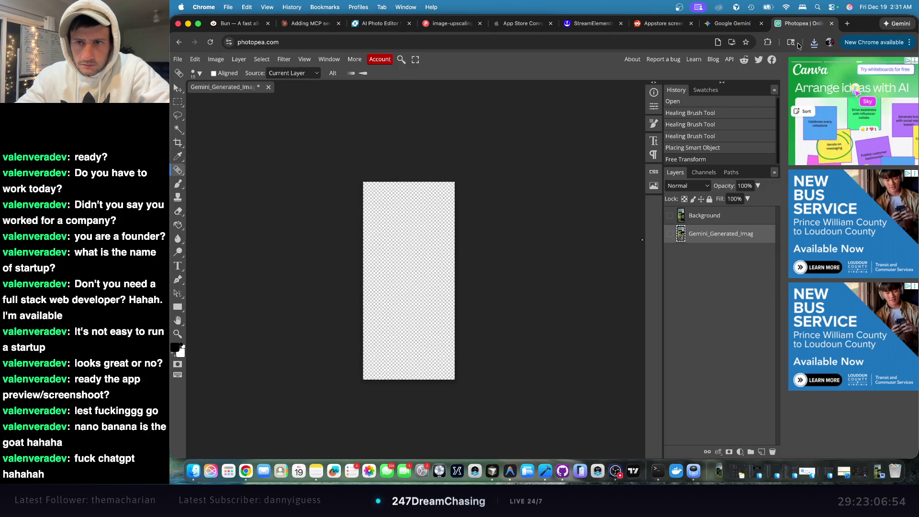
{"action": "left_click", "coordinate": [814, 43]}
{"action": "left_click_drag", "start_coordinate": [831, 114], "coordinate": [422, 242]}
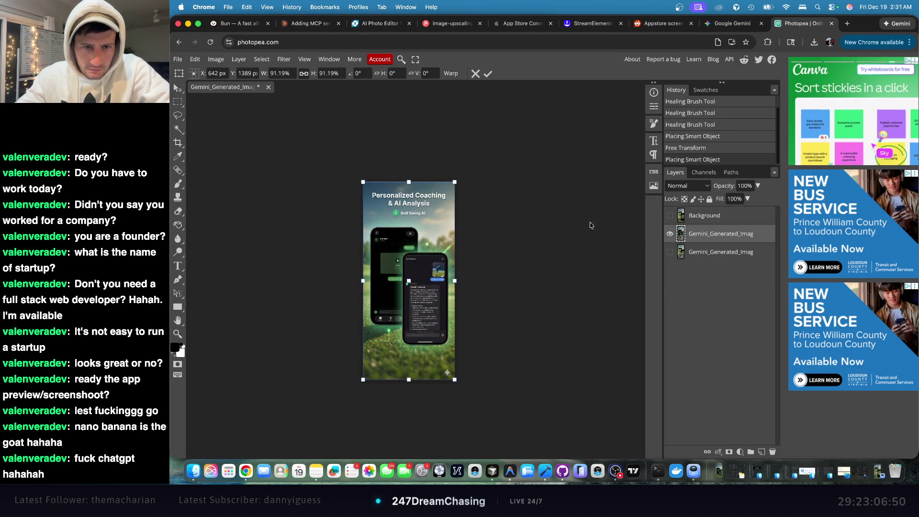
- Rasterize the placed screenshot's smart object layer
{"action": "left_click", "coordinate": [488, 75]}
{"action": "left_click", "coordinate": [454, 222]}
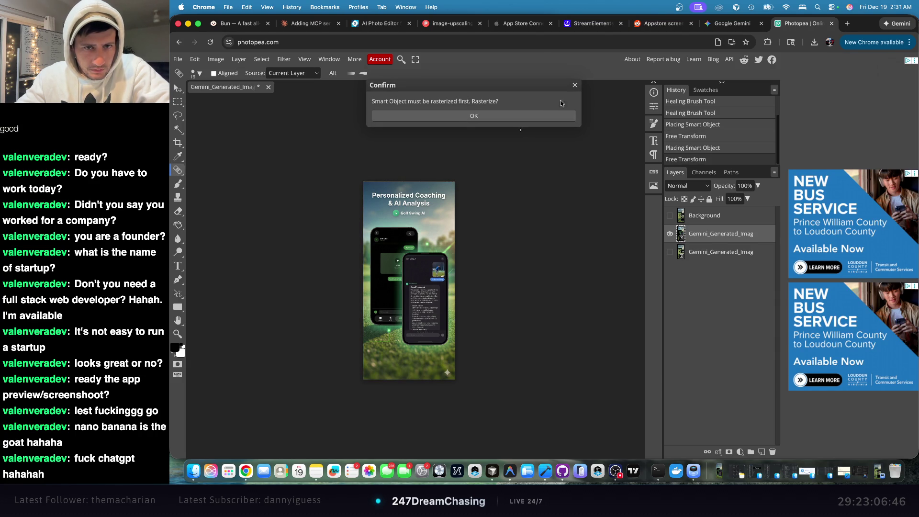
{"action": "left_click", "coordinate": [575, 88]}
{"action": "left_click", "coordinate": [574, 89]}
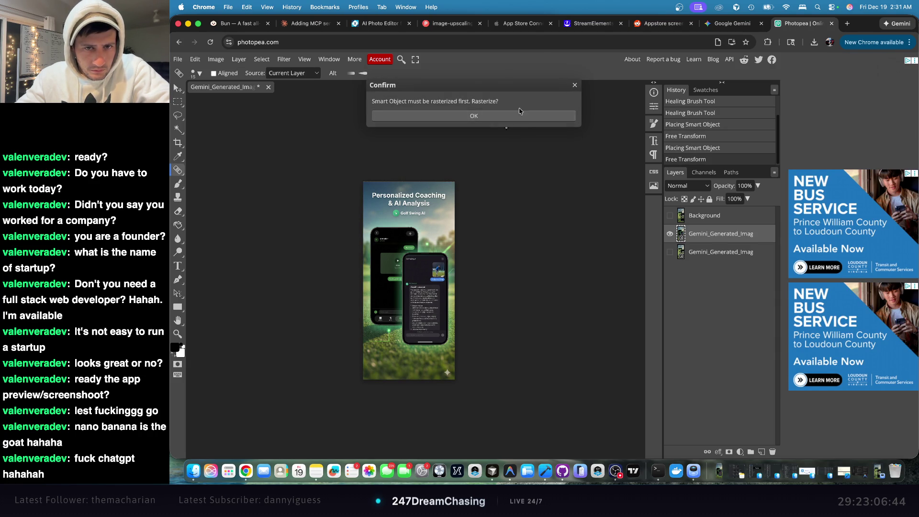
{"action": "left_click", "coordinate": [574, 88]}
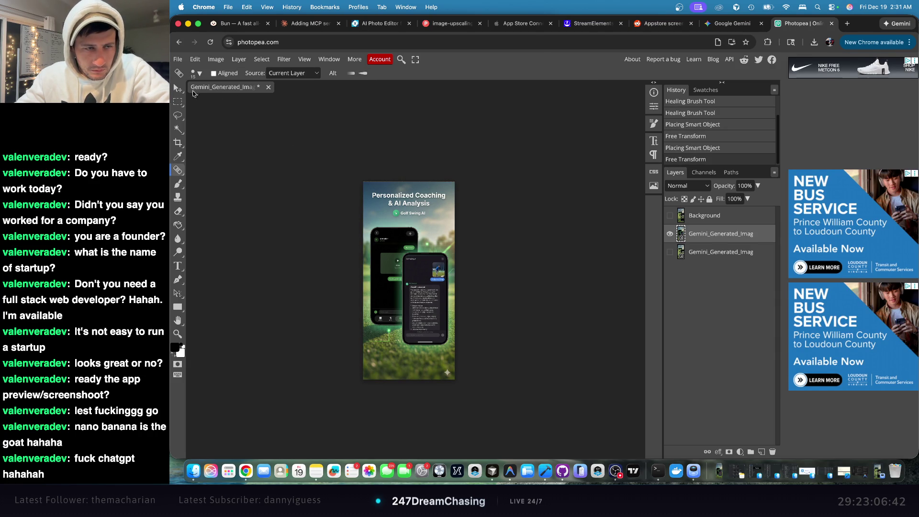
{"action": "left_click", "coordinate": [426, 188]}
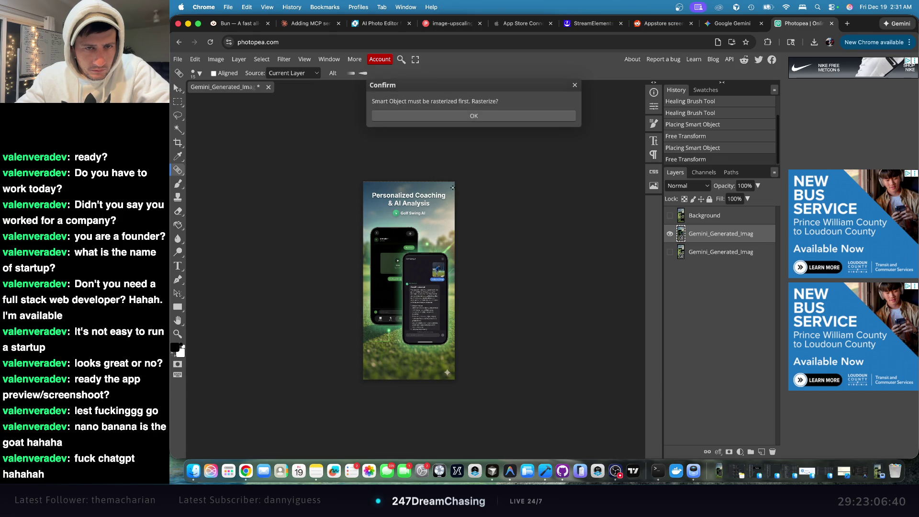
{"action": "left_click", "coordinate": [427, 117]}
- Scale the screenshot layer to about 93% with Free Transform and commit
{"action": "key", "text": "v"}
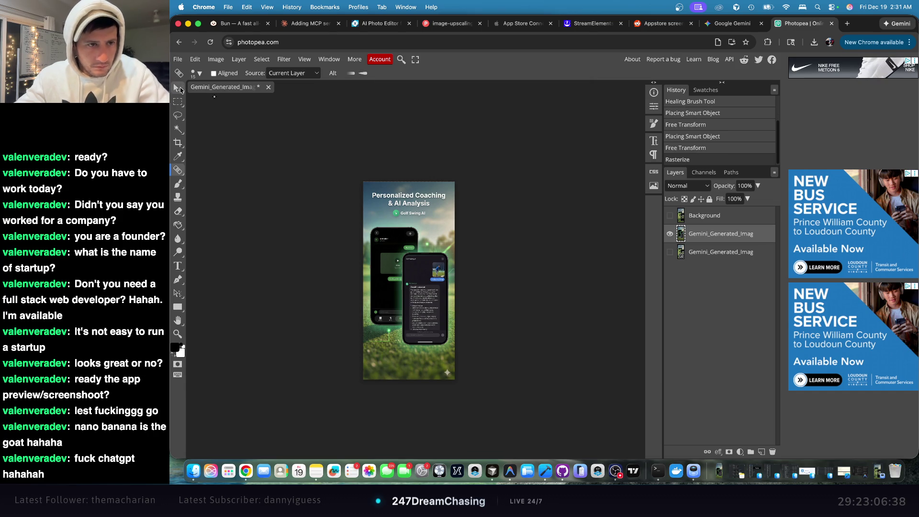
{"action": "mouse_move", "coordinate": [414, 181]}
{"action": "left_mouse_down"}
{"action": "mouse_move", "coordinate": [415, 165]}
{"action": "mouse_move", "coordinate": [459, 179]}
{"action": "left_mouse_up"}
{"action": "key", "text": "ctrl+z"}
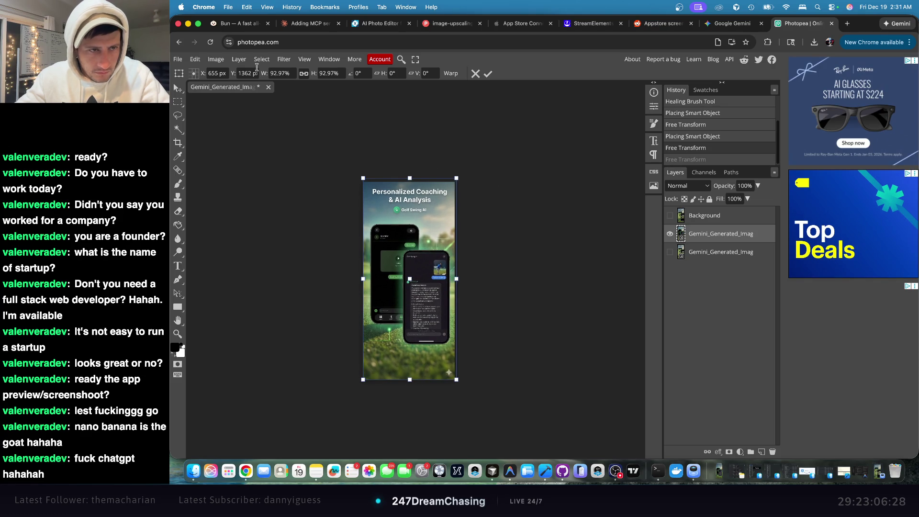
{"action": "left_click", "coordinate": [487, 74]}
{"action": "left_click", "coordinate": [524, 145]}
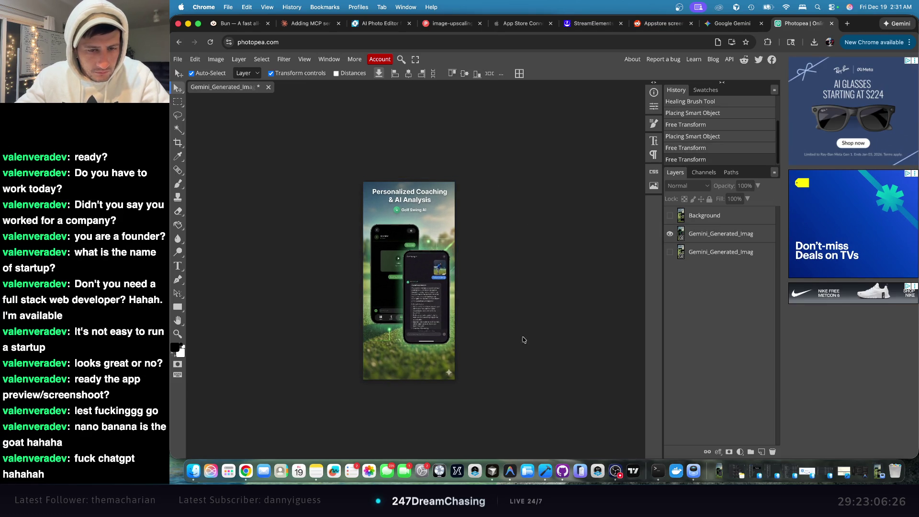
- Rasterize the screenshot layer and heal the lower-right sparkle watermark into the grass
{"action": "scroll", "coordinate": [491, 390], "scroll_direction": "left", "scroll_amount": 5}
{"action": "scroll", "coordinate": [491, 390], "scroll_direction": "right", "scroll_amount": 5}
{"action": "scroll", "coordinate": [478, 390], "scroll_direction": "up", "scroll_amount": 5}
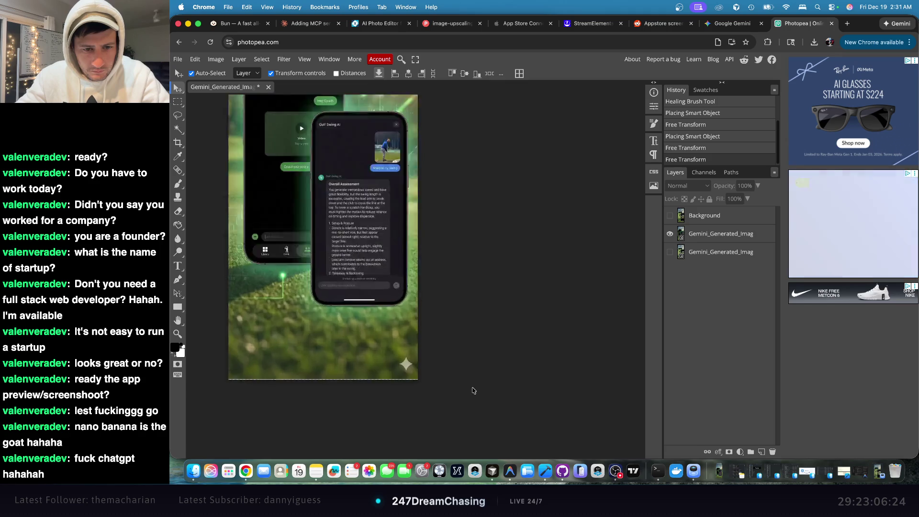
{"action": "left_click", "coordinate": [177, 170]}
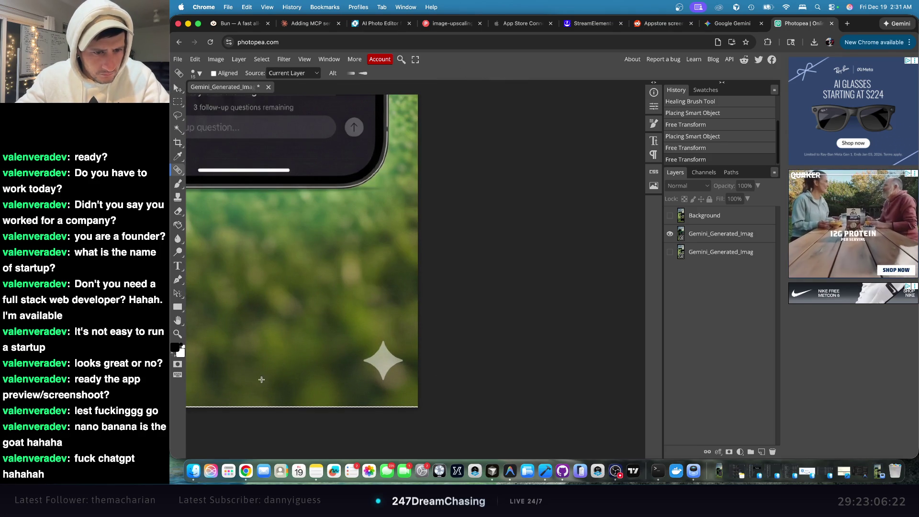
{"action": "left_click", "coordinate": [377, 360]}
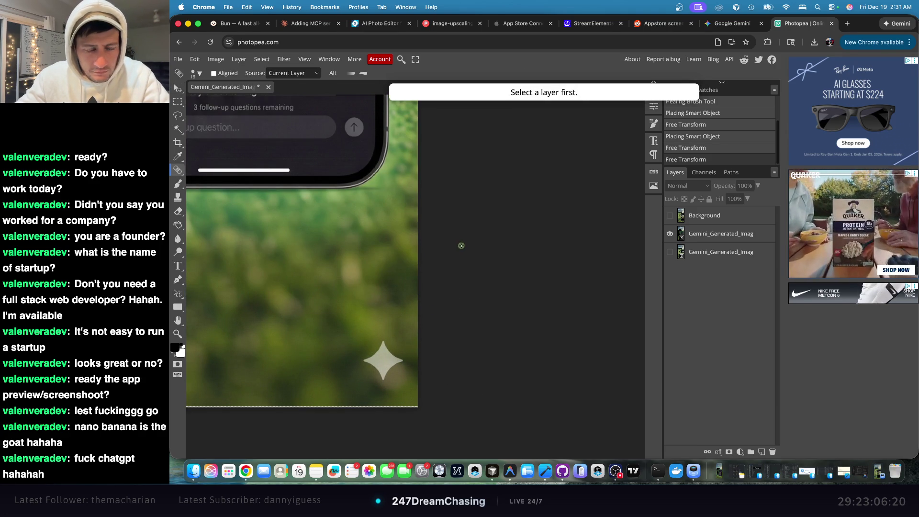
{"action": "left_click", "coordinate": [706, 238]}
{"action": "left_click", "coordinate": [697, 216]}
{"action": "left_click", "coordinate": [692, 239]}
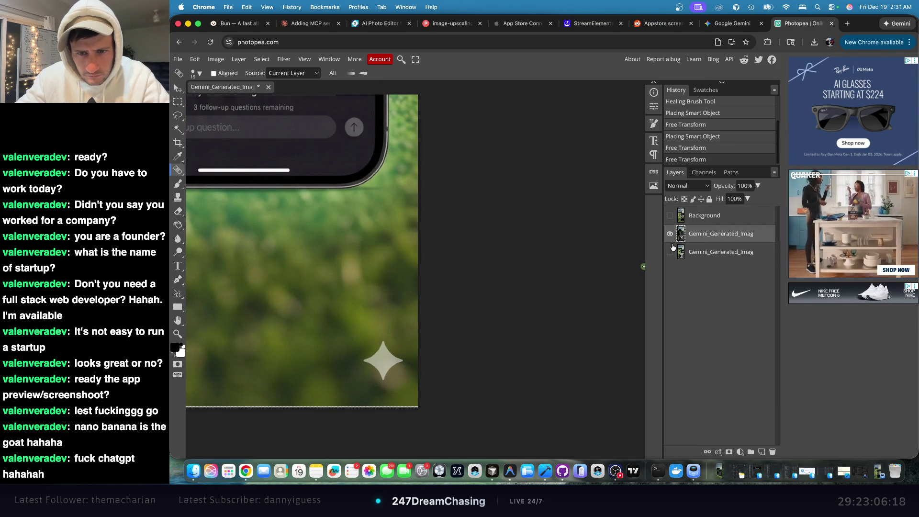
{"action": "left_click", "coordinate": [378, 357]}
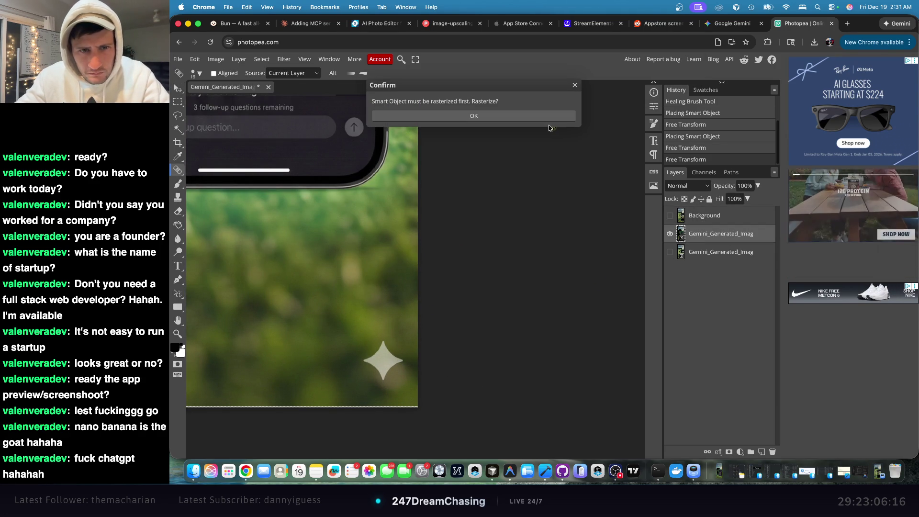
{"action": "left_click", "coordinate": [530, 118]}
{"action": "left_click", "coordinate": [670, 235]}
{"action": "left_click", "coordinate": [668, 235]}
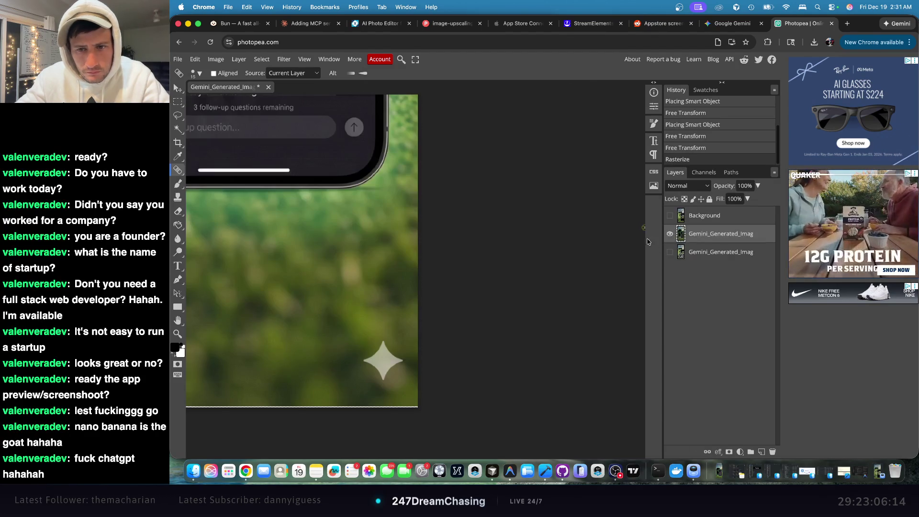
{"action": "mouse_move", "coordinate": [367, 357]}
{"action": "left_mouse_down"}
{"action": "mouse_move", "coordinate": [381, 359]}
{"action": "mouse_move", "coordinate": [382, 349]}
{"action": "left_mouse_up"}
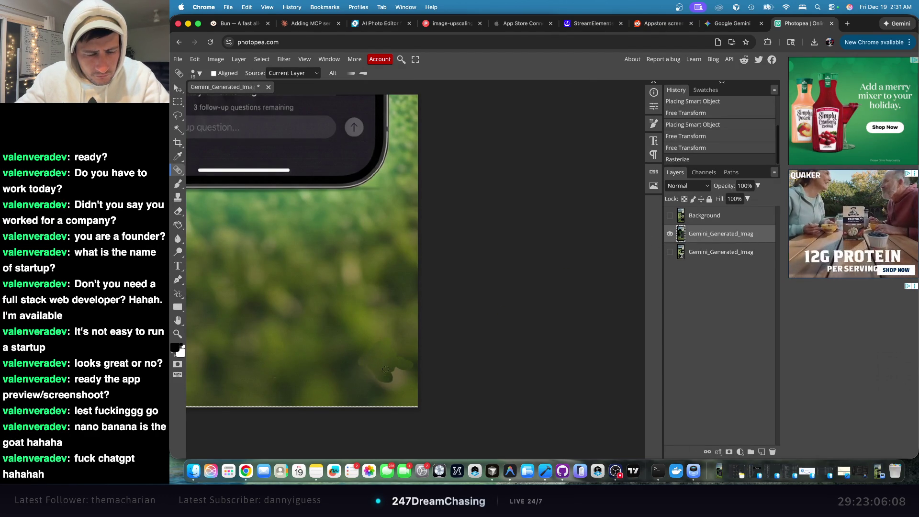
- Enlarge the screenshot layer to 101.2% with the Move tool and commit the resize
{"action": "scroll", "coordinate": [384, 359], "scroll_direction": "left", "scroll_amount": 2}
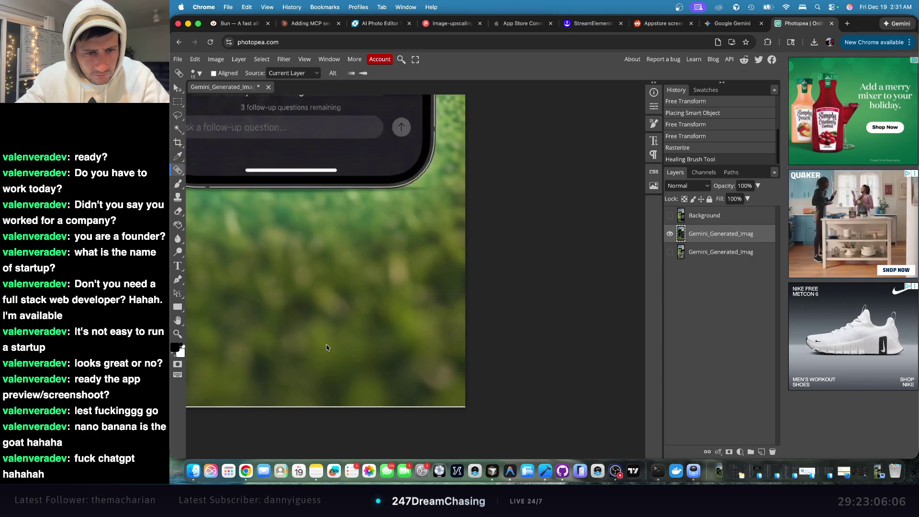
{"action": "scroll", "coordinate": [327, 348], "scroll_direction": "down", "scroll_amount": 6}
{"action": "scroll", "coordinate": [326, 348], "scroll_direction": "up", "scroll_amount": 8}
{"action": "scroll", "coordinate": [326, 347], "scroll_direction": "right", "scroll_amount": 3}
{"action": "scroll", "coordinate": [321, 347], "scroll_direction": "down", "scroll_amount": 4}
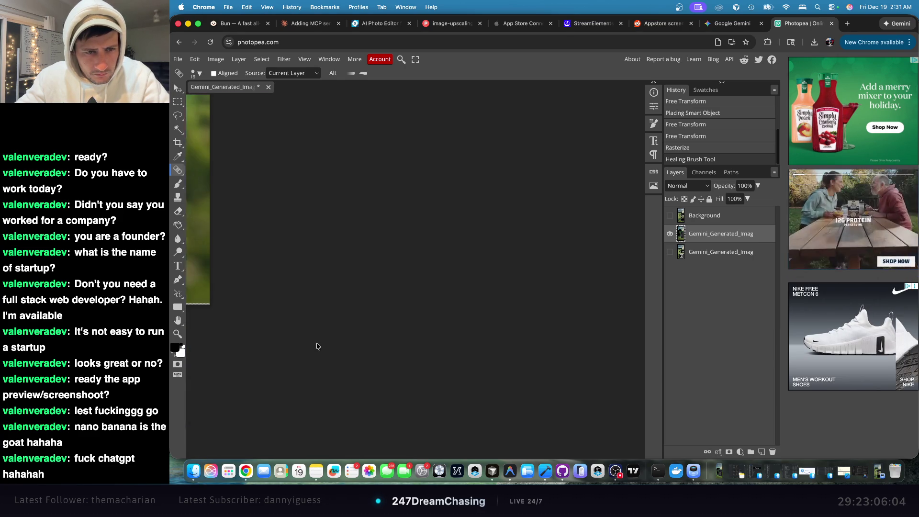
{"action": "scroll", "coordinate": [316, 345], "scroll_direction": "left", "scroll_amount": 8}
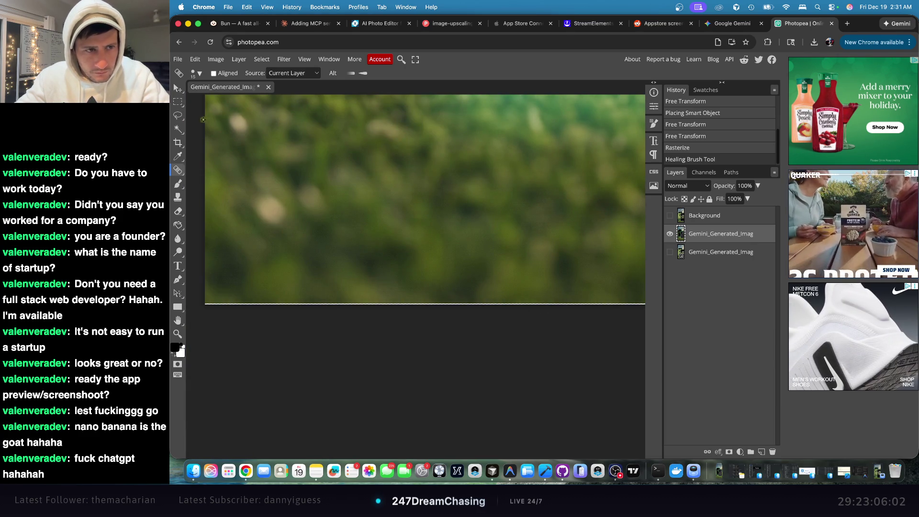
{"action": "left_click", "coordinate": [176, 90]}
{"action": "scroll", "coordinate": [400, 293], "scroll_direction": "down", "scroll_amount": 5}
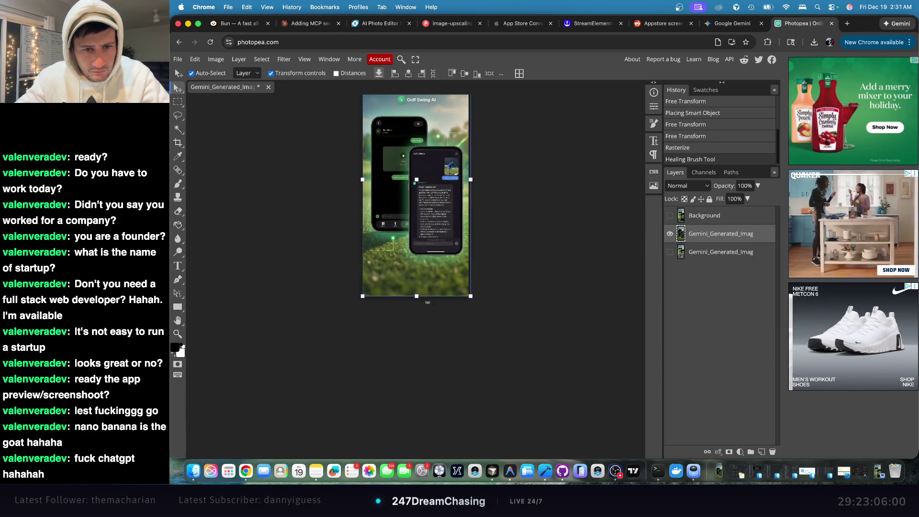
{"action": "left_click_drag", "start_coordinate": [476, 297], "coordinate": [473, 300]}
{"action": "scroll", "coordinate": [513, 294], "scroll_direction": "up", "scroll_amount": 5}
{"action": "left_click", "coordinate": [550, 75]}
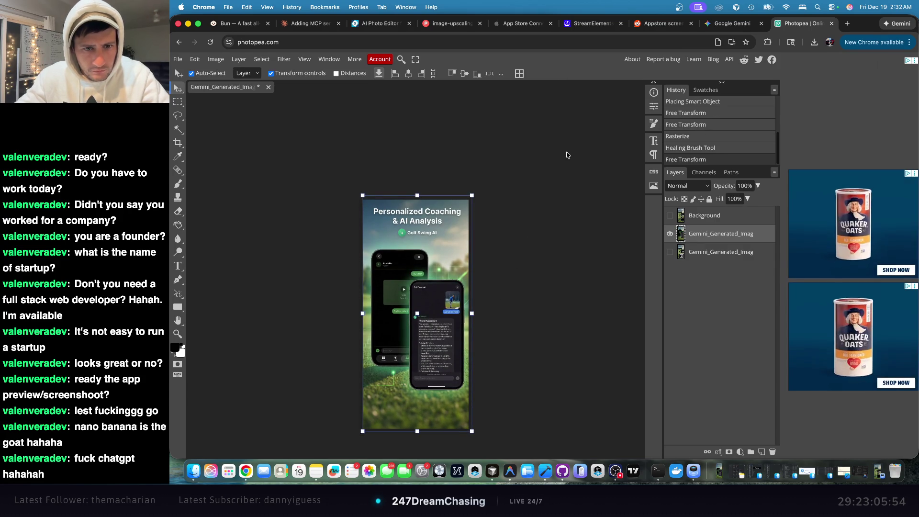
{"action": "scroll", "coordinate": [578, 226], "scroll_direction": "down", "scroll_amount": 2}
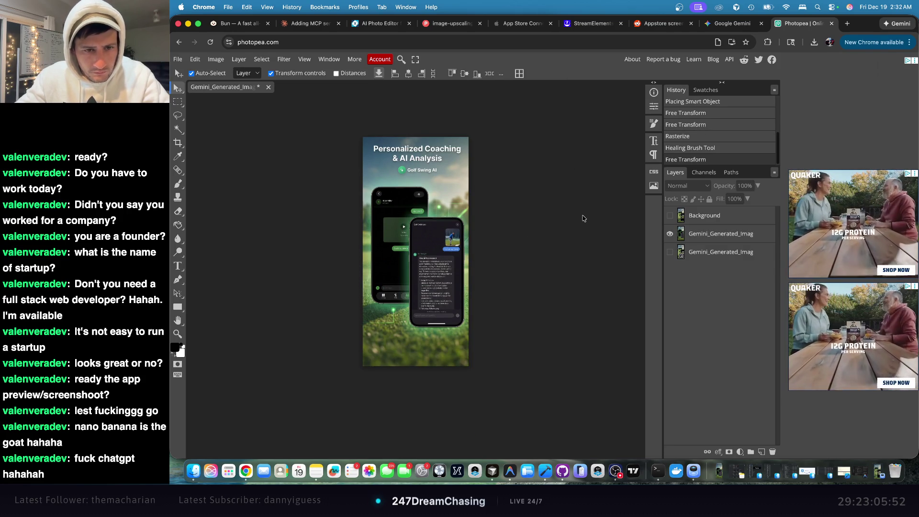
- Export the edited image as a 1284 × 2778 PNG and save the download
{"action": "left_click", "coordinate": [177, 59]}
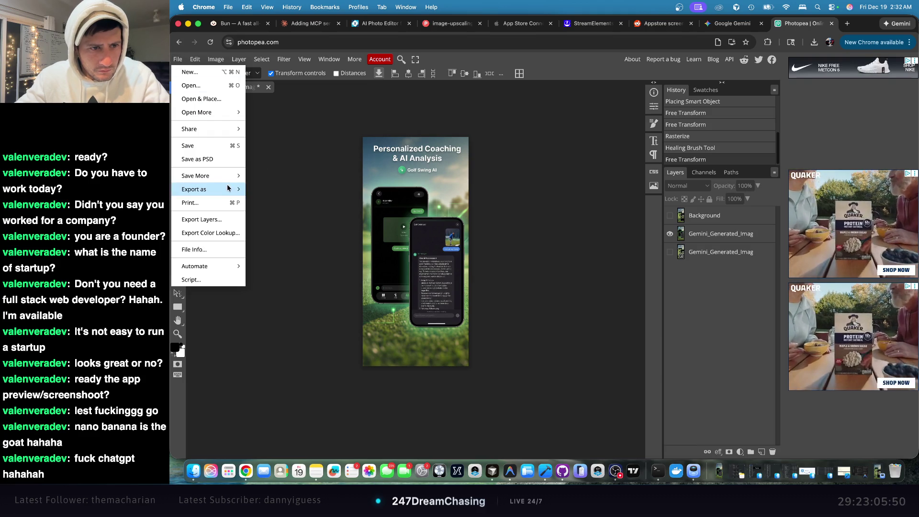
{"action": "mouse_move", "coordinate": [206, 189]}
{"action": "left_click", "coordinate": [268, 192]}
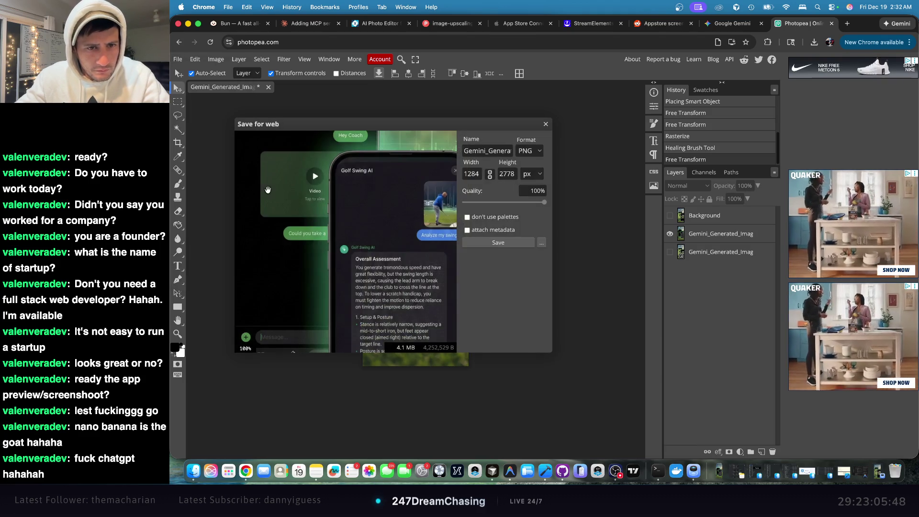
{"action": "left_click", "coordinate": [502, 246]}
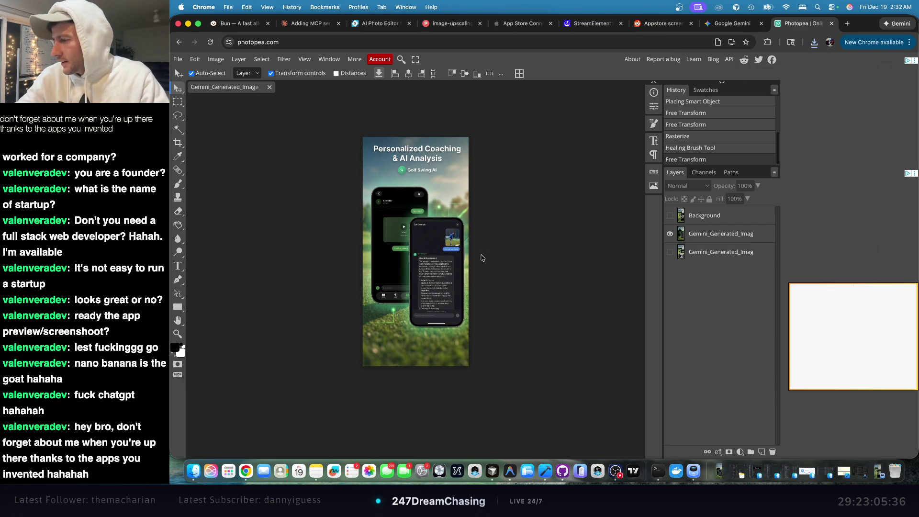
- Upload the exported PNG as the second iPhone 6.5" screenshot in App Store Connect
{"action": "left_click", "coordinate": [722, 26]}
{"action": "left_click", "coordinate": [667, 27]}
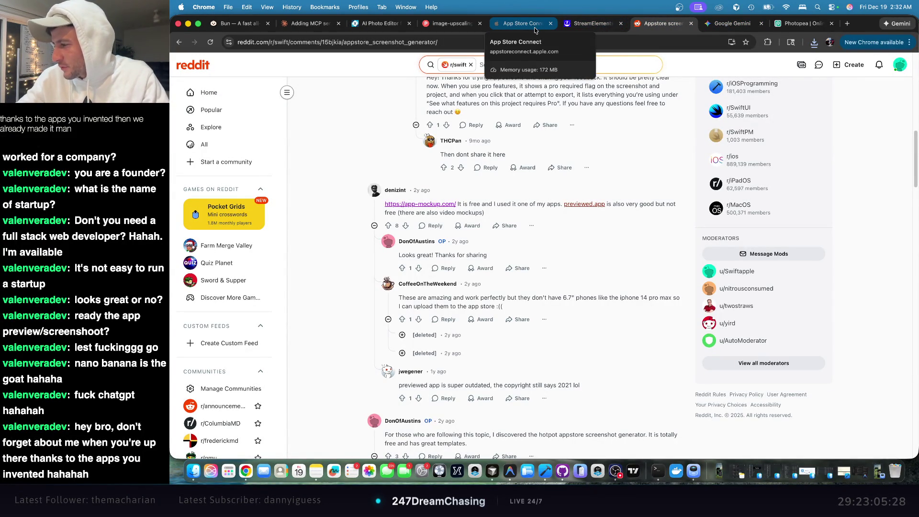
{"action": "left_click", "coordinate": [535, 31]}
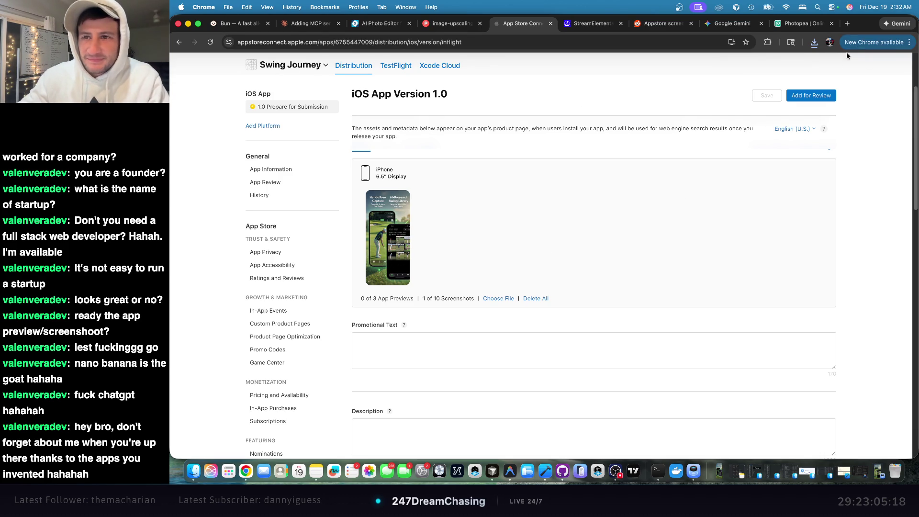
{"action": "left_click", "coordinate": [815, 42]}
{"action": "left_click_drag", "start_coordinate": [755, 79], "coordinate": [531, 207]}
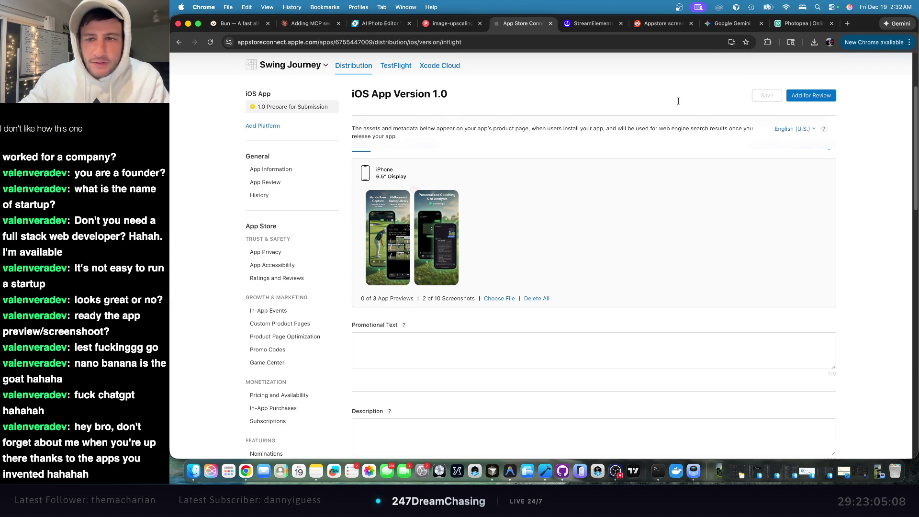
{"action": "left_click", "coordinate": [801, 26]}
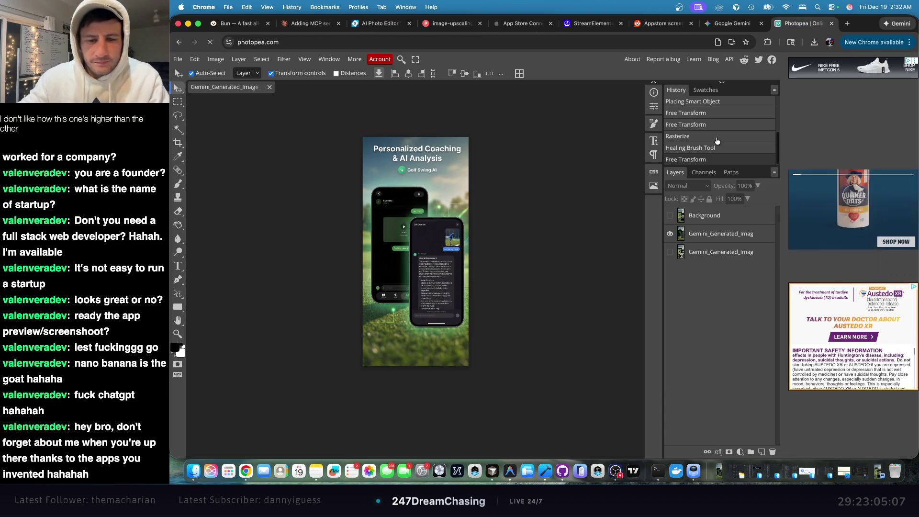
- Nudge the screenshot layer down slightly, trying and cancelling several enlarge and stretch attempts
{"action": "left_click", "coordinate": [670, 216]}
{"action": "left_click", "coordinate": [670, 215]}
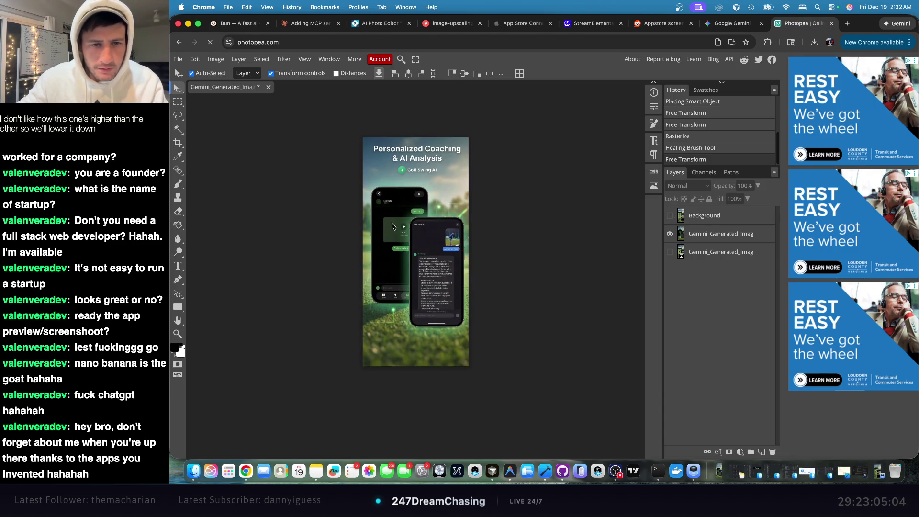
{"action": "left_click_drag", "start_coordinate": [464, 244], "coordinate": [464, 246]}
{"action": "left_click_drag", "start_coordinate": [471, 369], "coordinate": [477, 391]}
{"action": "key", "text": "Escape"}
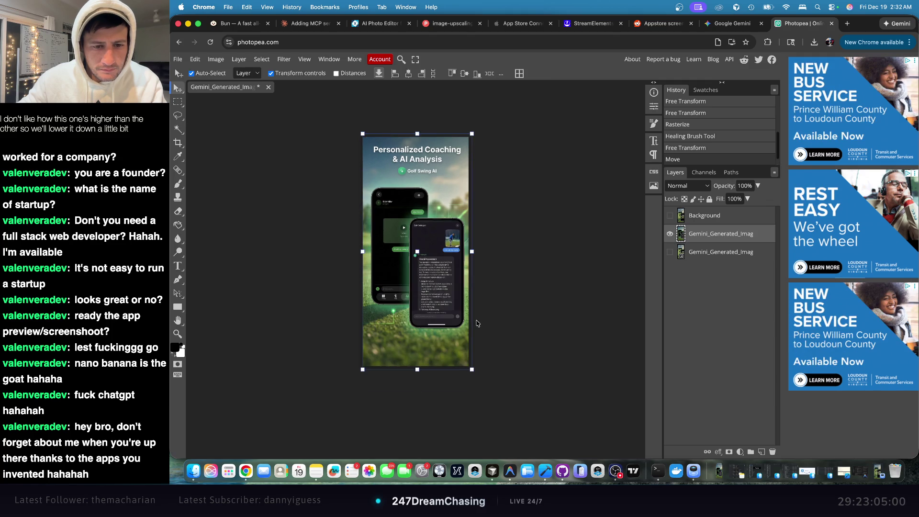
{"action": "left_click_drag", "start_coordinate": [472, 134], "coordinate": [480, 117]}
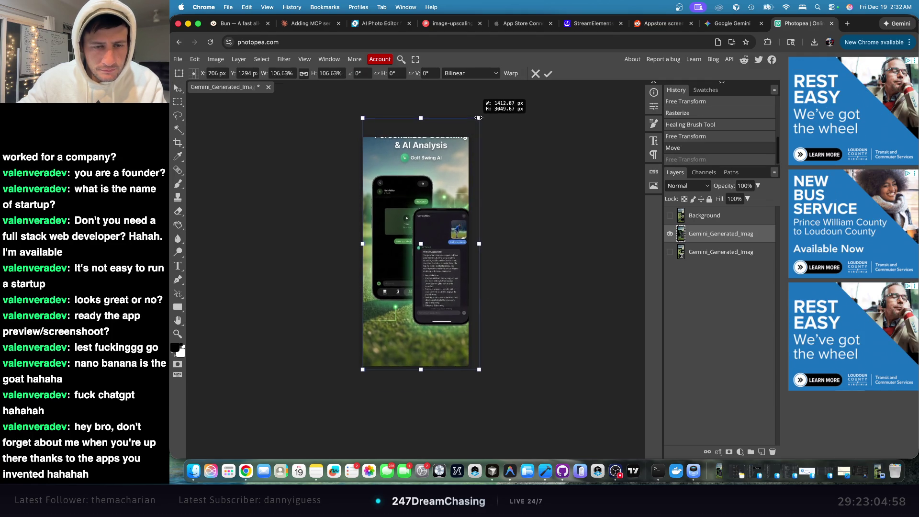
{"action": "key", "text": "Escape"}
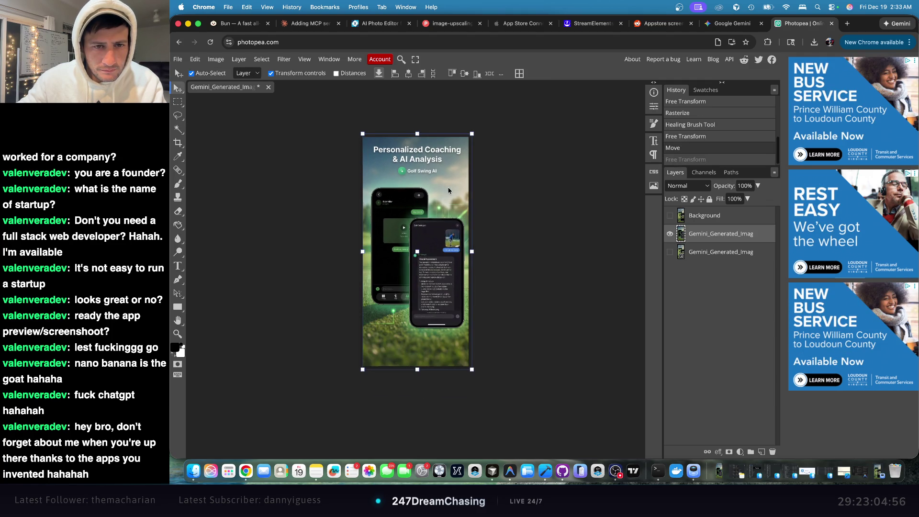
{"action": "left_click_drag", "start_coordinate": [411, 133], "coordinate": [413, 120]}
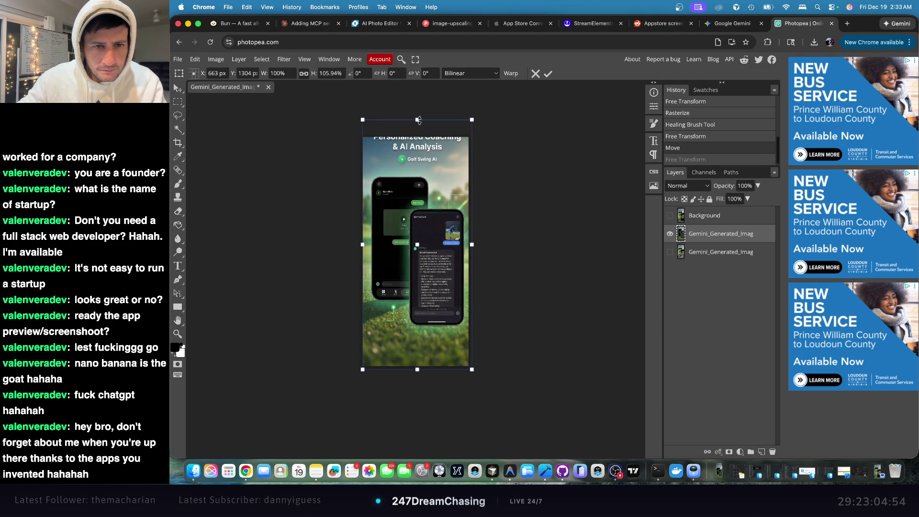
{"action": "key", "text": "Escape"}
- Move the screenshot layer down, then nudge it back up while comparing against the Background layer
{"action": "left_click_drag", "start_coordinate": [425, 171], "coordinate": [426, 187]}
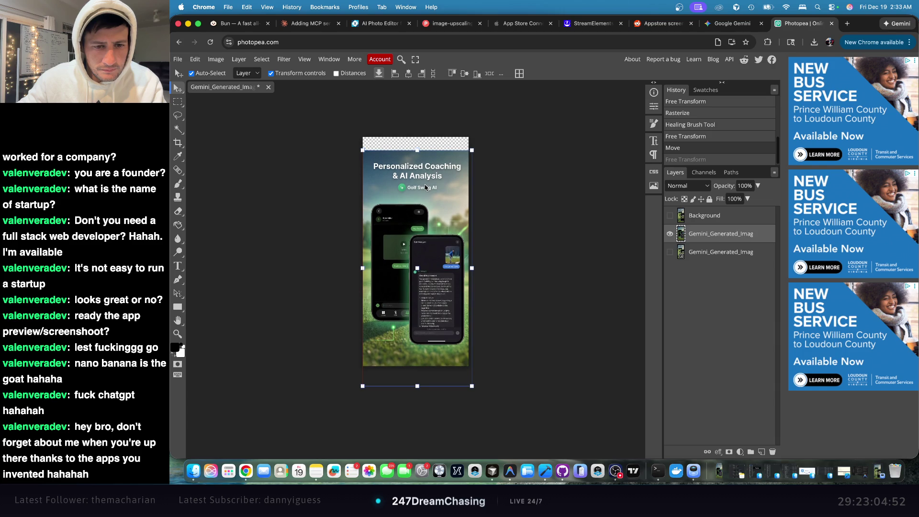
{"action": "left_click", "coordinate": [671, 216]}
{"action": "left_click", "coordinate": [671, 216]}
{"action": "left_click", "coordinate": [670, 216]}
{"action": "left_click", "coordinate": [670, 216]}
{"action": "left_click_drag", "start_coordinate": [449, 227], "coordinate": [450, 217]}
- Nudge the layer up about 3 px, checking alignment against the Background, then deselect
{"action": "left_click", "coordinate": [669, 216]}
{"action": "left_click", "coordinate": [670, 216]}
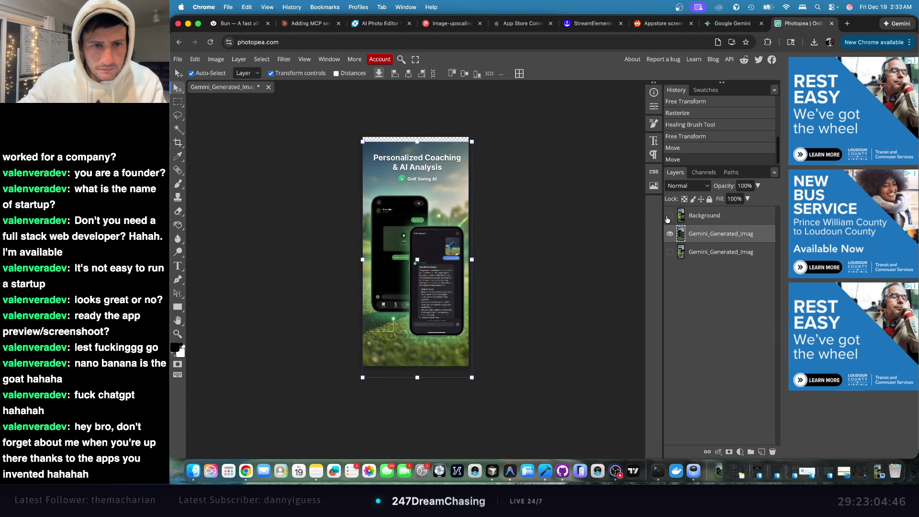
{"action": "left_click", "coordinate": [669, 216]}
{"action": "left_click", "coordinate": [670, 216]}
{"action": "left_click_drag", "start_coordinate": [424, 228], "coordinate": [425, 227]}
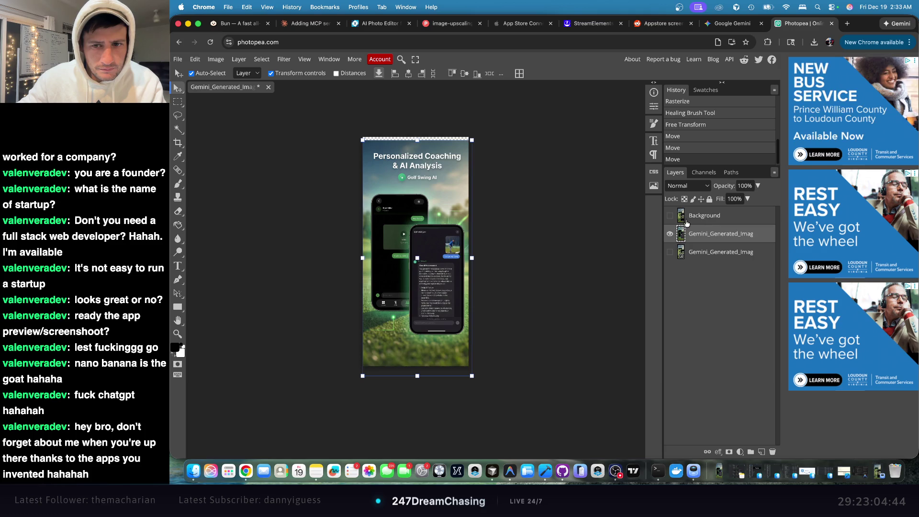
{"action": "left_click", "coordinate": [669, 216]}
{"action": "left_click", "coordinate": [669, 216]}
{"action": "left_click", "coordinate": [669, 217]}
{"action": "left_click", "coordinate": [669, 217]}
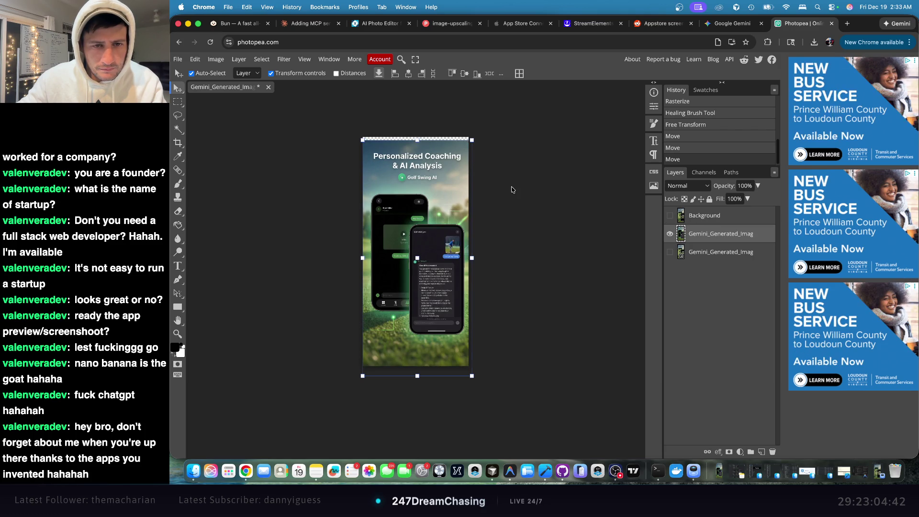
{"action": "left_click", "coordinate": [512, 189]}
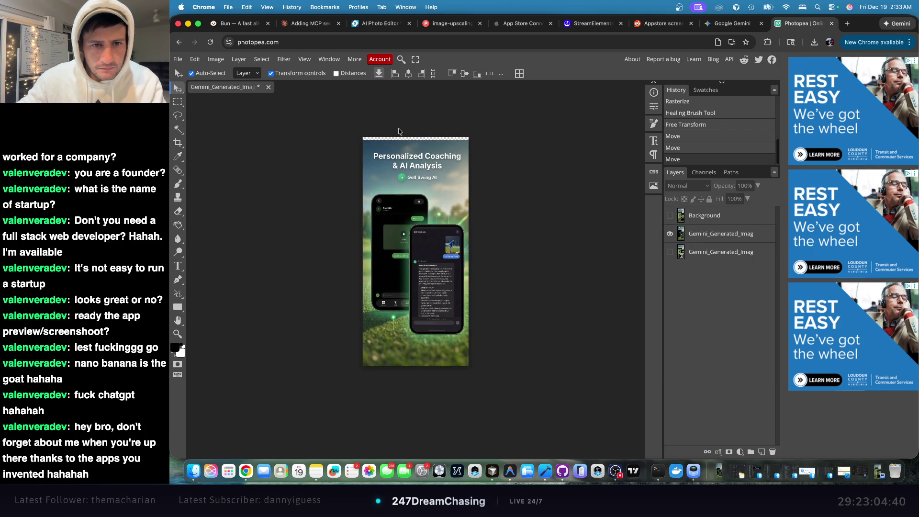
- Switch to the Healing Brush Tool and select the Personalized Coaching screenshot layer
{"action": "scroll", "coordinate": [407, 137], "scroll_direction": "up", "scroll_amount": 5}
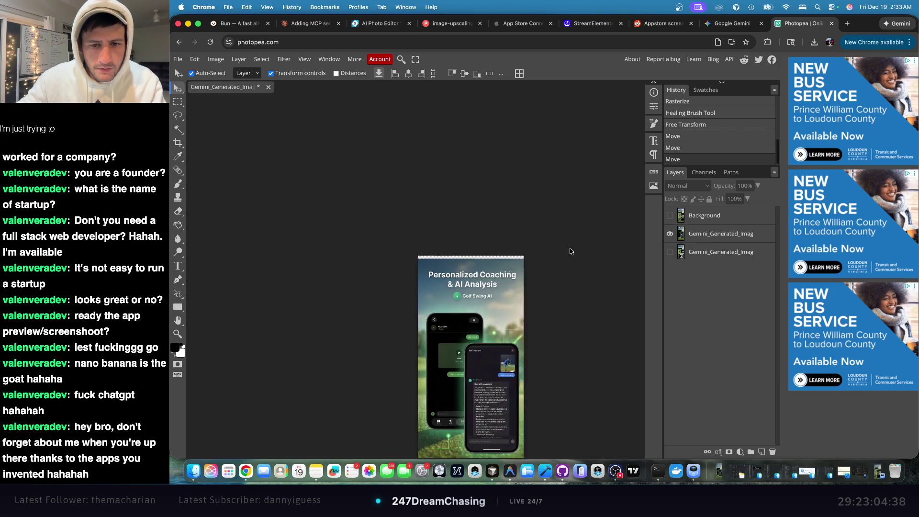
{"action": "scroll", "coordinate": [405, 253], "scroll_direction": "right", "scroll_amount": 5}
{"action": "scroll", "coordinate": [378, 250], "scroll_direction": "down", "scroll_amount": 2}
{"action": "scroll", "coordinate": [402, 234], "scroll_direction": "left", "scroll_amount": 5}
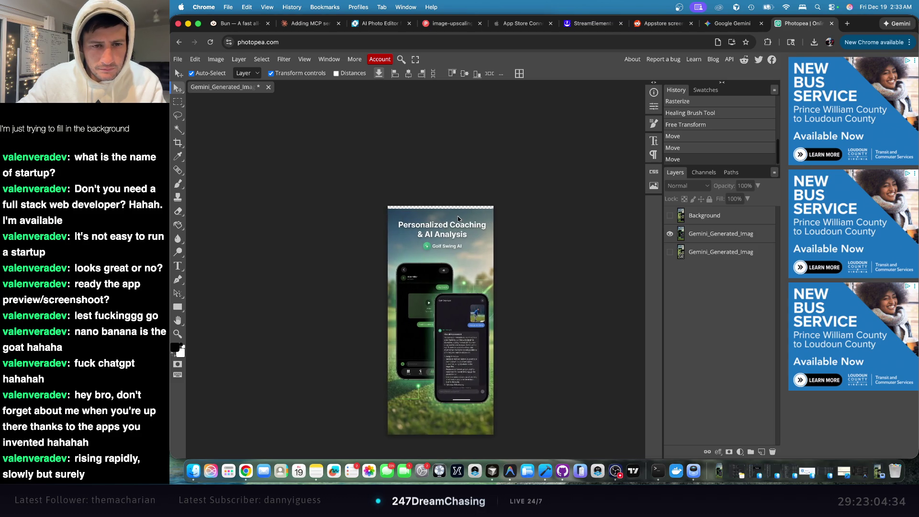
{"action": "scroll", "coordinate": [450, 221], "scroll_direction": "up", "scroll_amount": 10}
{"action": "scroll", "coordinate": [441, 219], "scroll_direction": "down", "scroll_amount": 3}
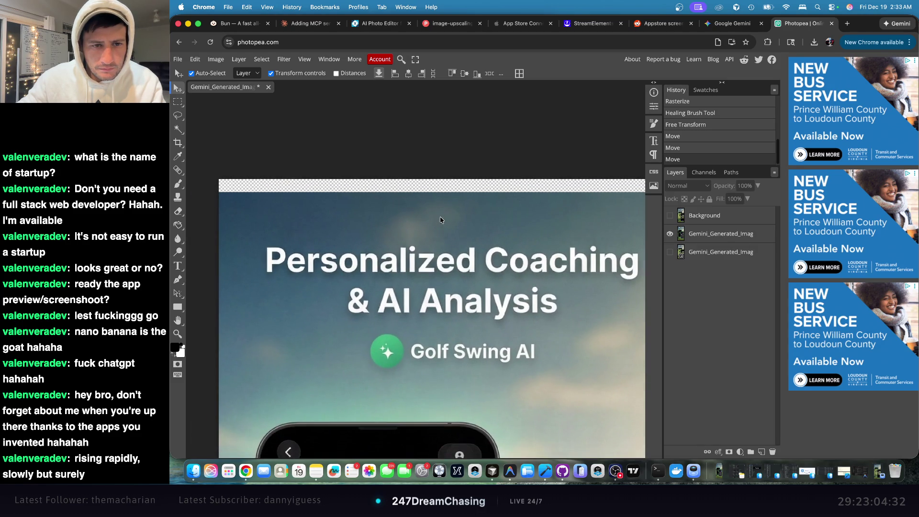
{"action": "right_click", "coordinate": [178, 170]}
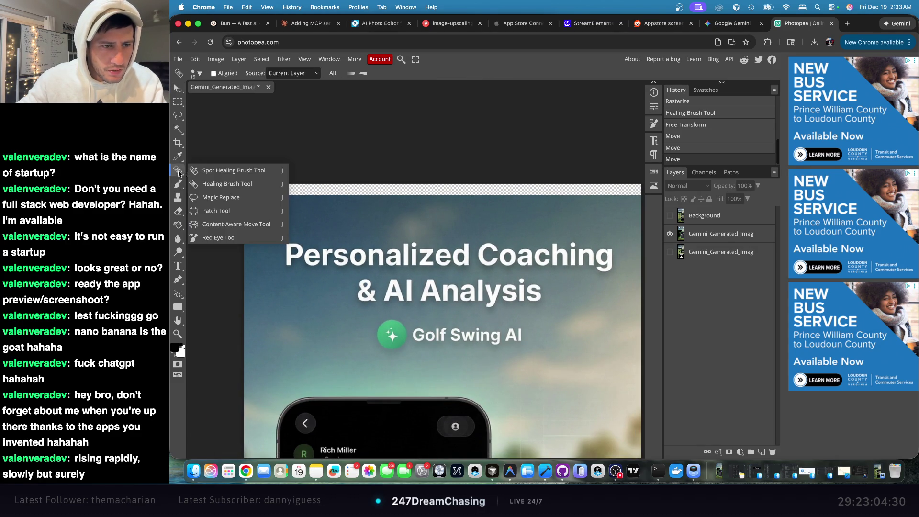
{"action": "left_click", "coordinate": [227, 184]}
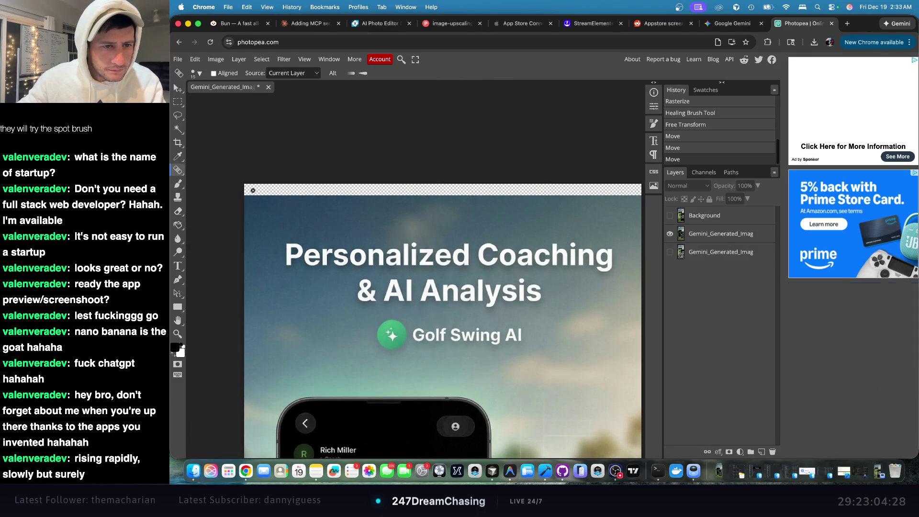
{"action": "left_click", "coordinate": [251, 192]}
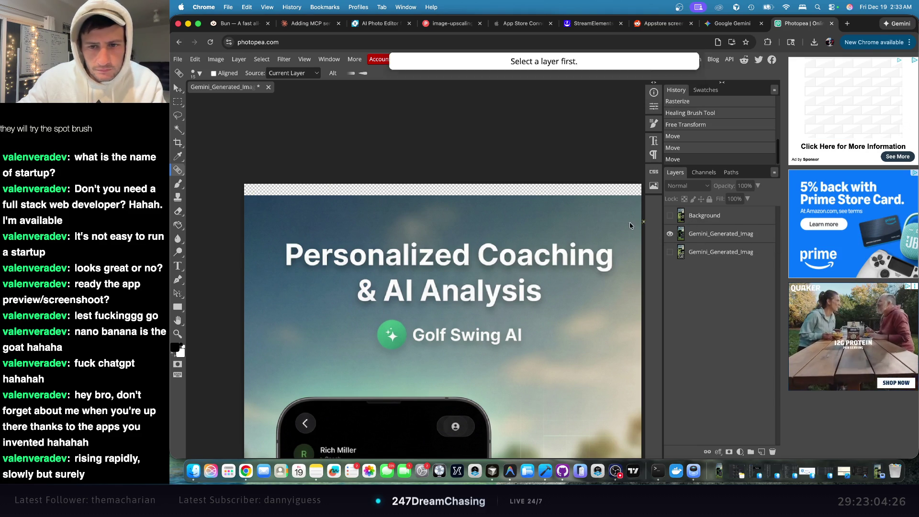
{"action": "left_click", "coordinate": [699, 233]}
- Enlarge the healing brush and test healing strokes on the top strip, undoing them
{"action": "right_click", "coordinate": [399, 211]}
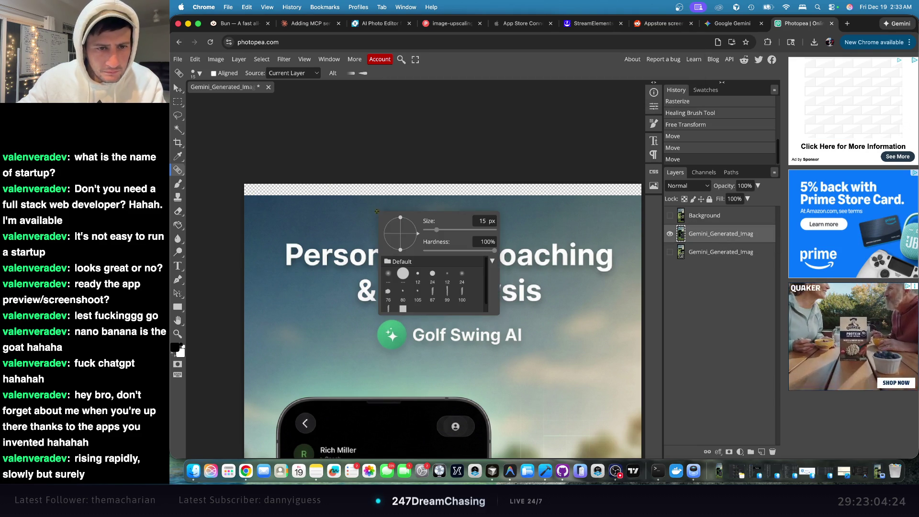
{"action": "mouse_move", "coordinate": [428, 232]}
{"action": "left_mouse_down"}
{"action": "mouse_move", "coordinate": [464, 233]}
{"action": "mouse_move", "coordinate": [455, 233]}
{"action": "left_mouse_up"}
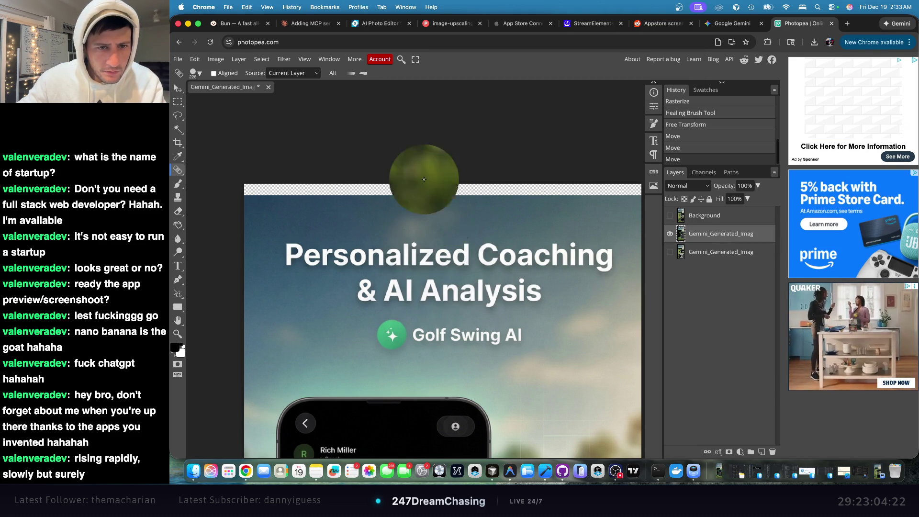
{"action": "left_click", "coordinate": [279, 190]}
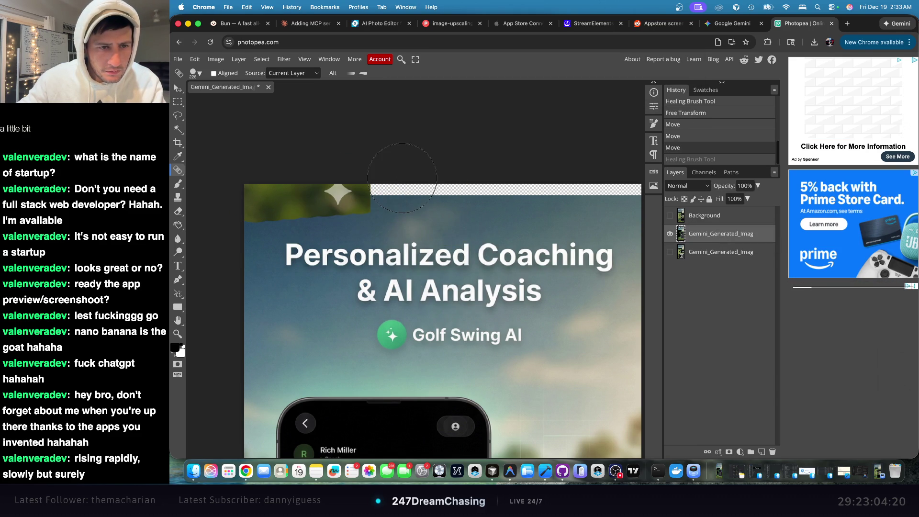
{"action": "left_click", "coordinate": [427, 184]}
{"action": "key", "text": "ctrl+z"}
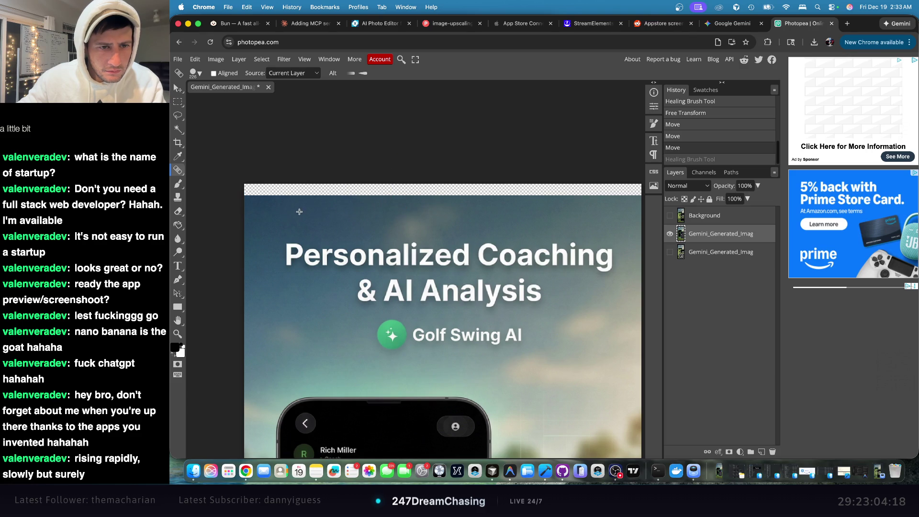
{"action": "left_click", "coordinate": [311, 194]}
{"action": "key", "text": "ctrl+z"}
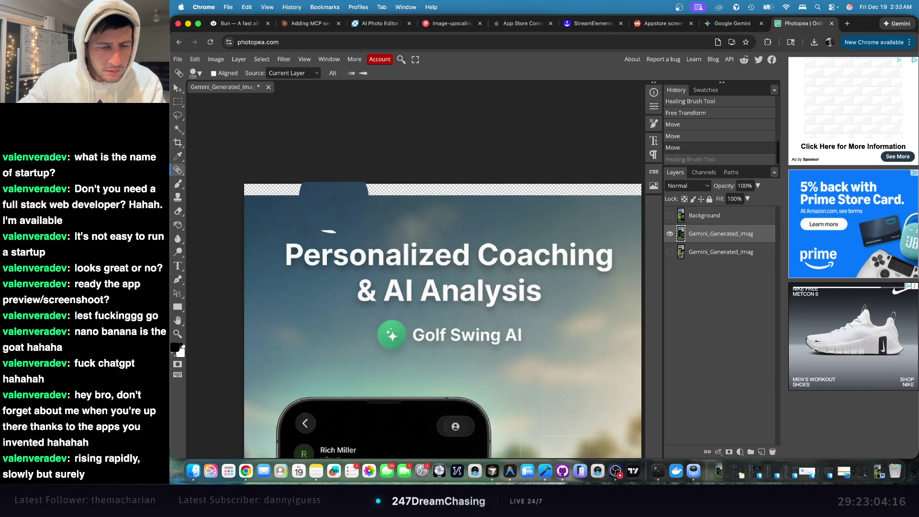
{"action": "left_click", "coordinate": [340, 196]}
{"action": "right_click", "coordinate": [342, 210]}
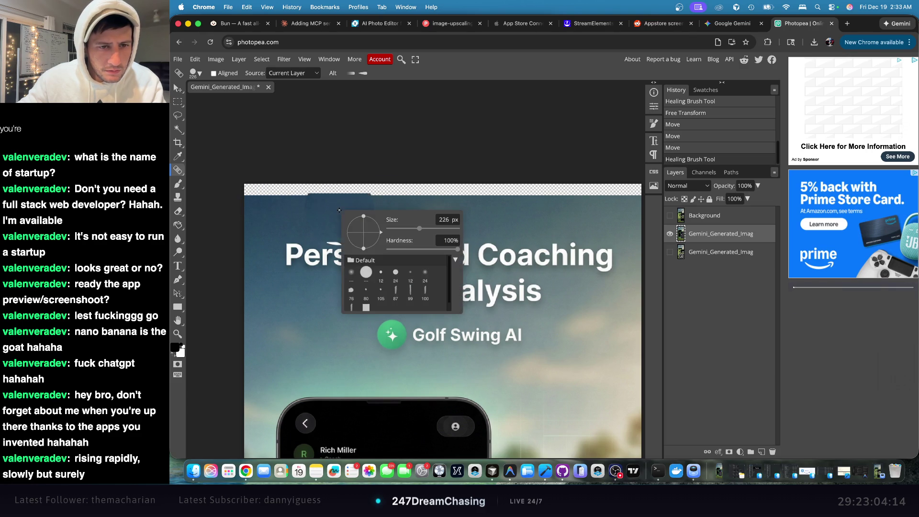
{"action": "key", "text": "ctrl+z"}
{"action": "key", "text": "ctrl+z"}
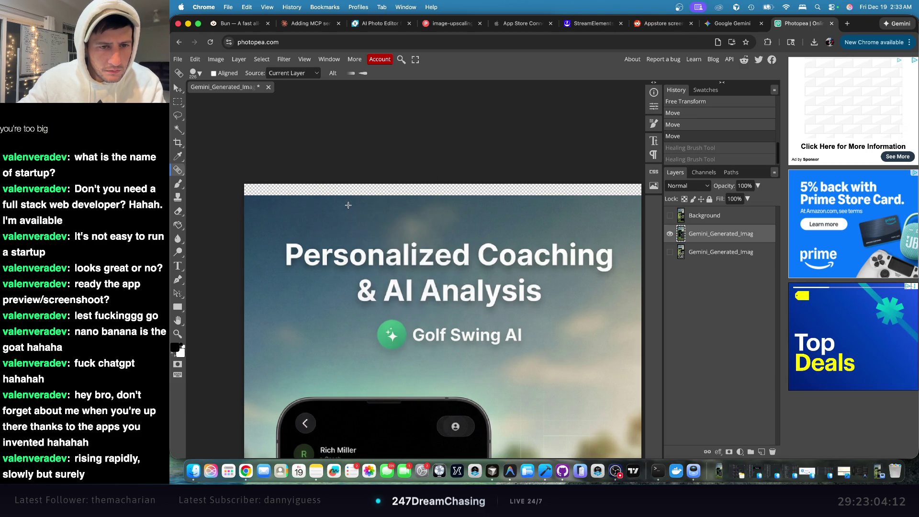
- Set the brush to 51 px and heal the entire transparent strip along the top edge
{"action": "right_click", "coordinate": [360, 207]}
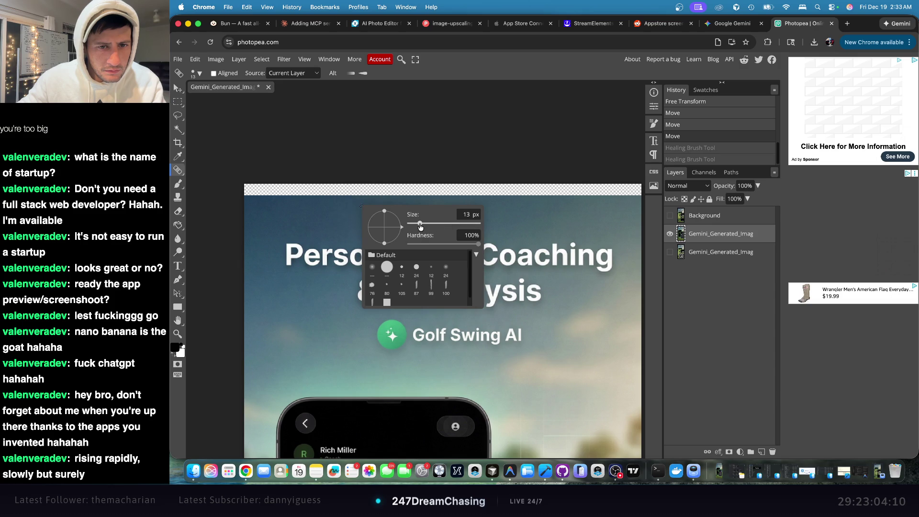
{"action": "left_click_drag", "start_coordinate": [422, 227], "coordinate": [427, 227]}
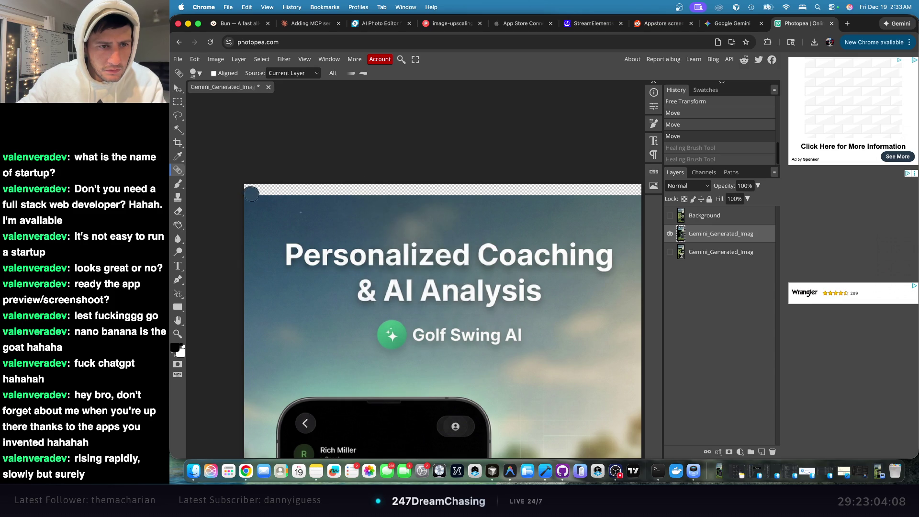
{"action": "left_click_drag", "start_coordinate": [251, 188], "coordinate": [632, 188]}
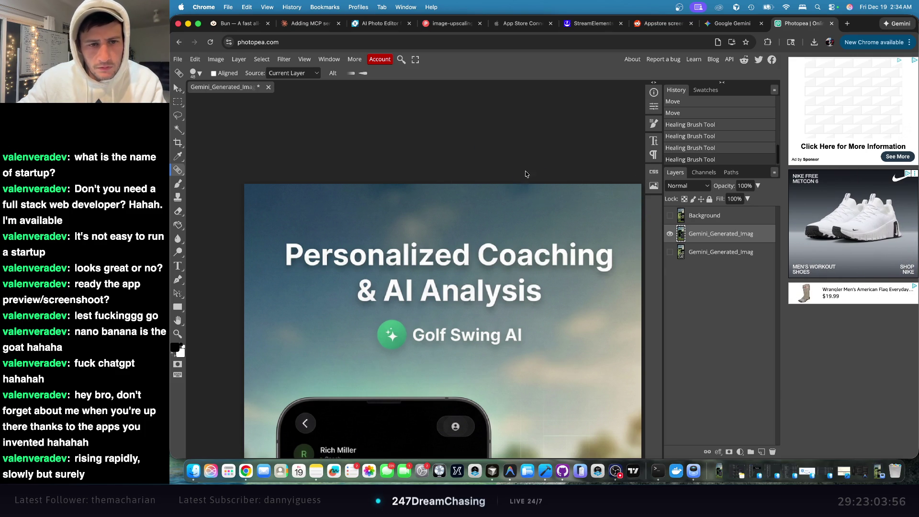
{"action": "scroll", "coordinate": [479, 192], "scroll_direction": "down", "scroll_amount": 5}
{"action": "scroll", "coordinate": [438, 185], "scroll_direction": "up", "scroll_amount": 3}
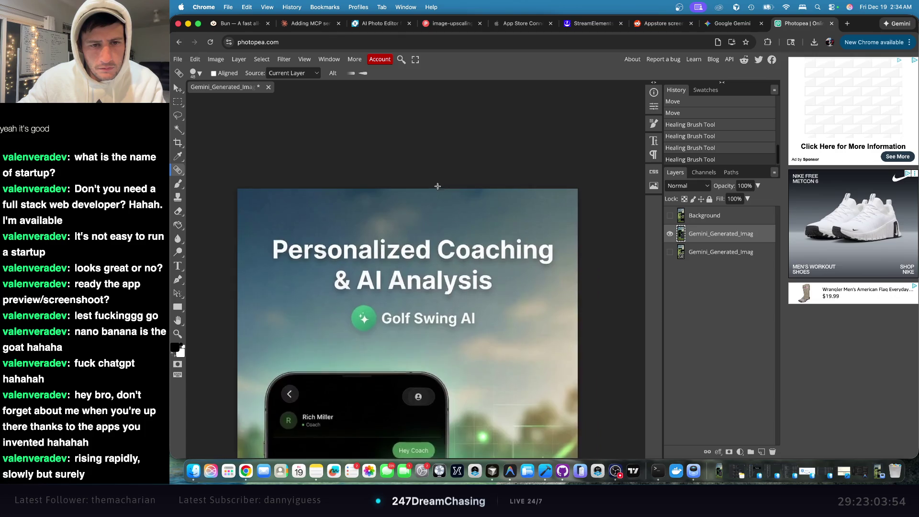
{"action": "scroll", "coordinate": [438, 184], "scroll_direction": "up", "scroll_amount": 2}
{"action": "left_click_drag", "start_coordinate": [493, 199], "coordinate": [466, 194]}
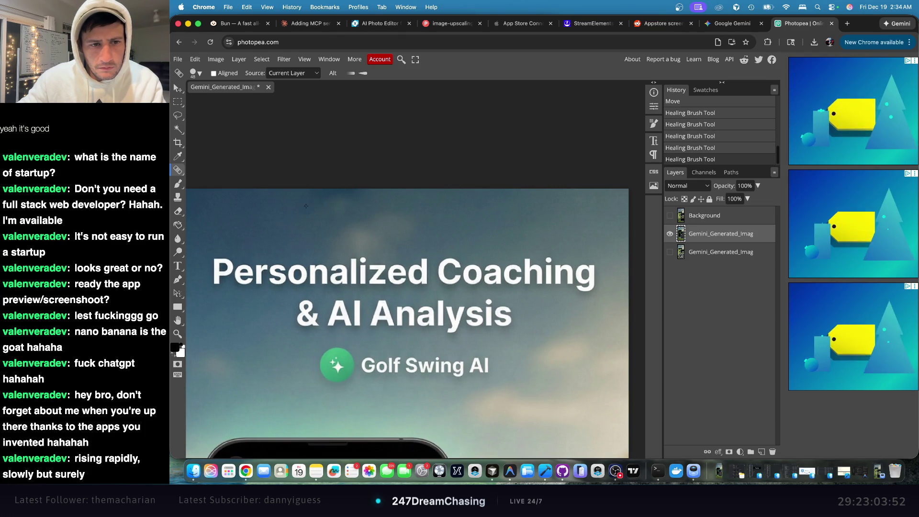
{"action": "left_click", "coordinate": [434, 197]}
{"action": "scroll", "coordinate": [431, 215], "scroll_direction": "down", "scroll_amount": 3}
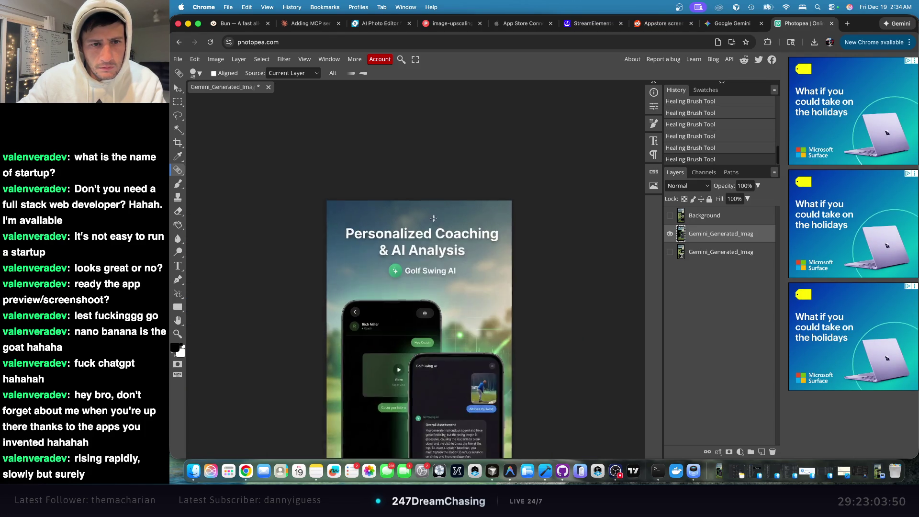